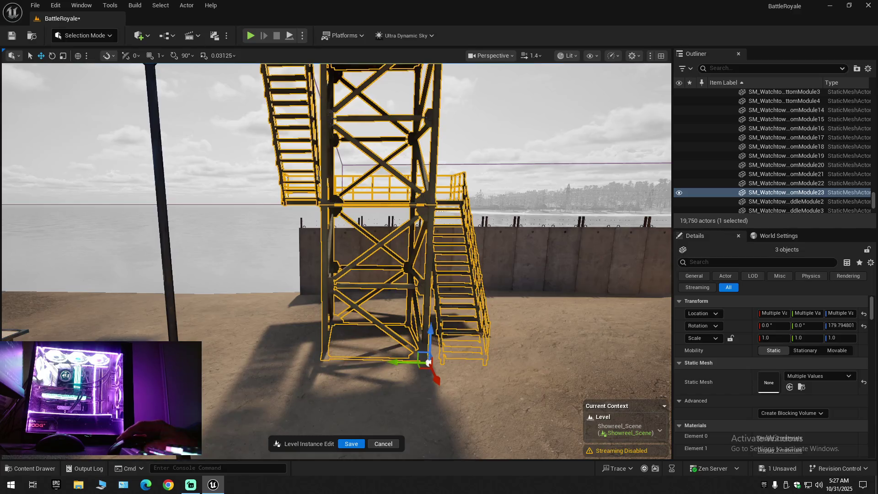
Fly around the base to frame the watchtower against the perimeter wall.
{"action": "scroll", "coordinate": [434, 349], "scroll_direction": "up", "scroll_amount": 3}
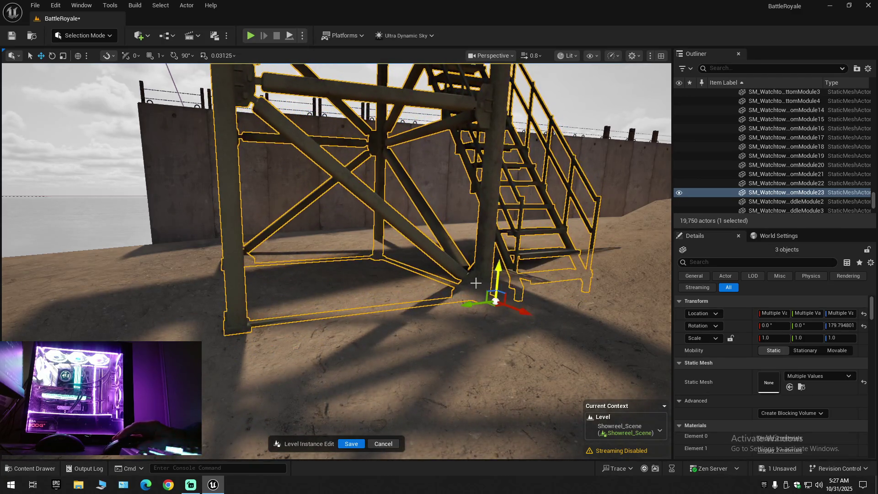
{"action": "scroll", "coordinate": [476, 283], "scroll_direction": "down", "scroll_amount": 1}
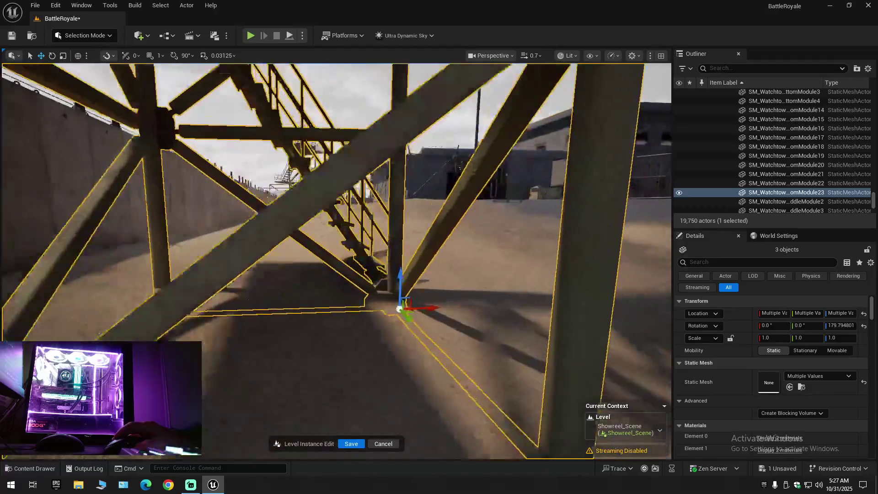
{"action": "scroll", "coordinate": [336, 260], "scroll_direction": "down", "scroll_amount": 1}
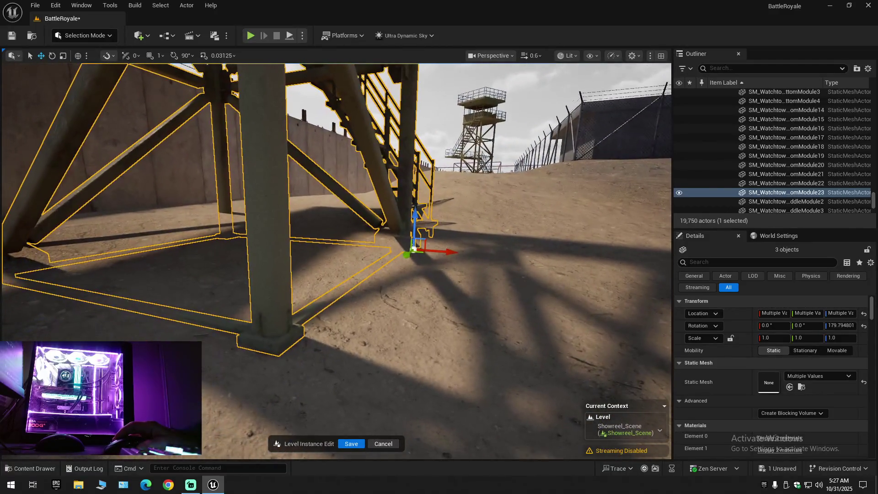
{"action": "key", "text": "s"}
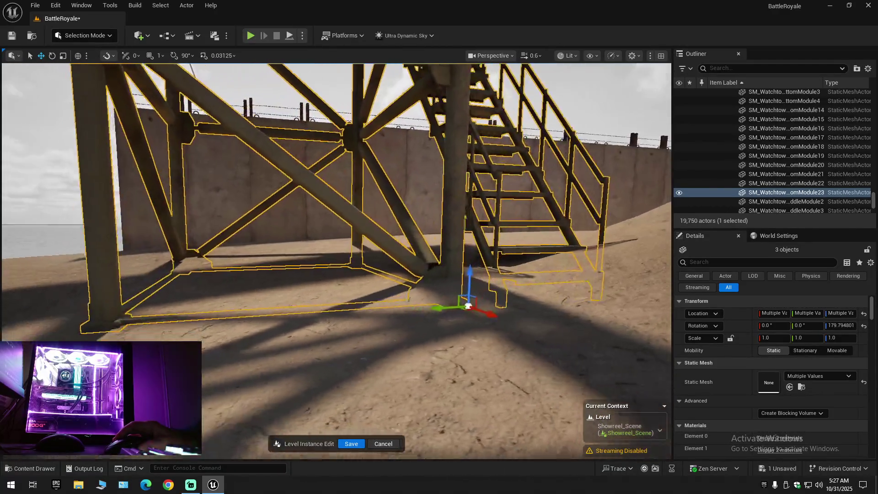
{"action": "key", "text": "s"}
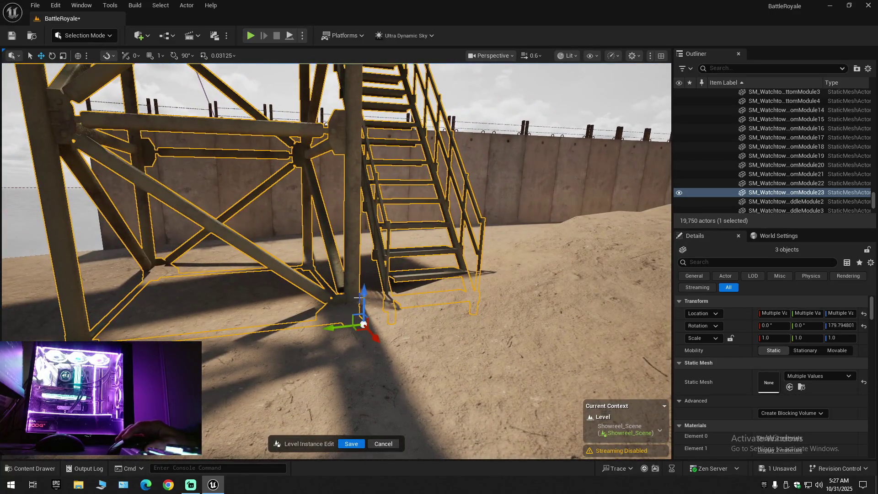
{"action": "key", "text": "q"}
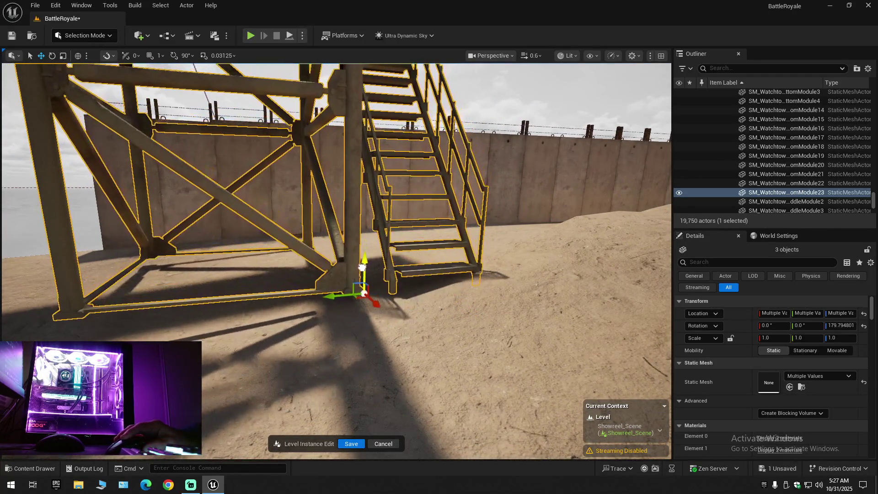
{"action": "key", "text": "s"}
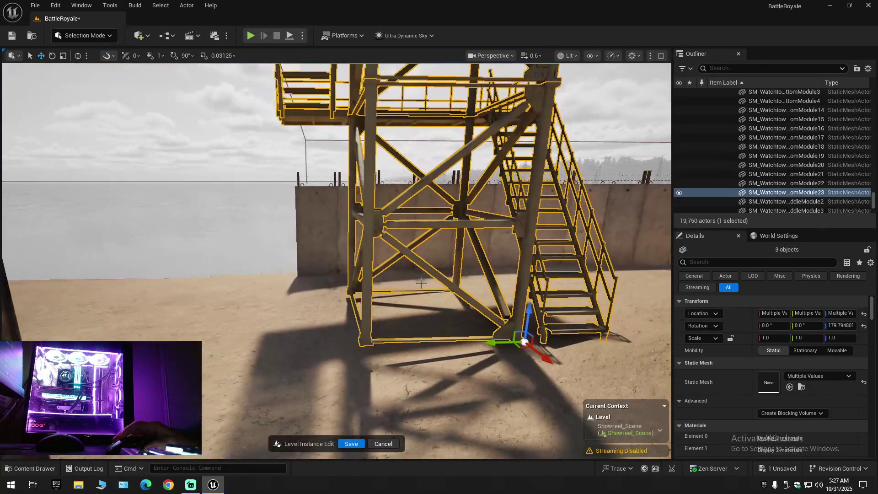
{"action": "key", "text": "s"}
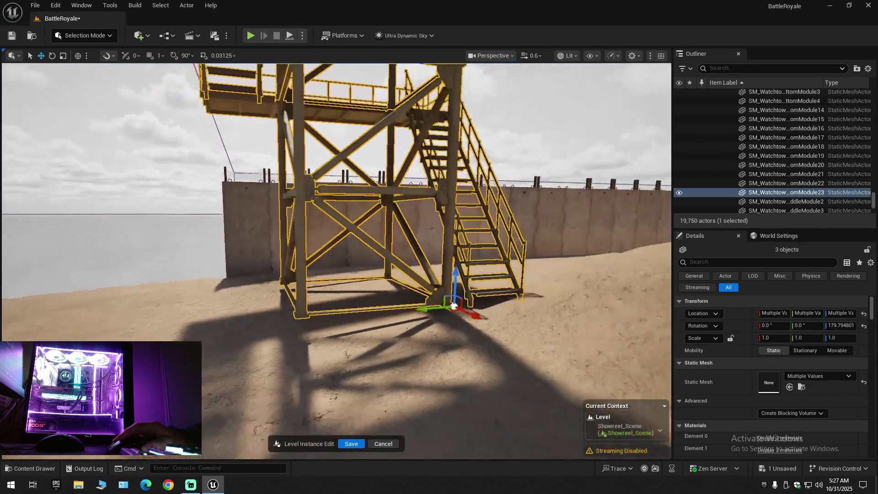
{"action": "key", "text": "w"}
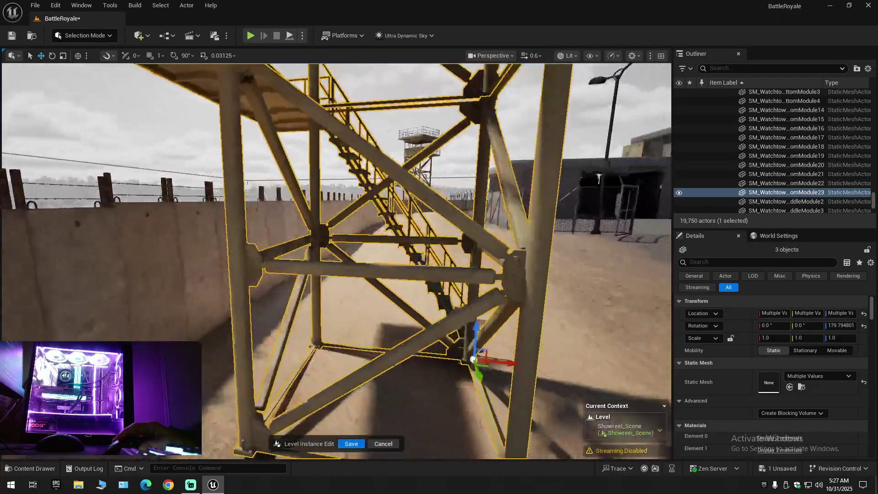
{"action": "key", "text": "s"}
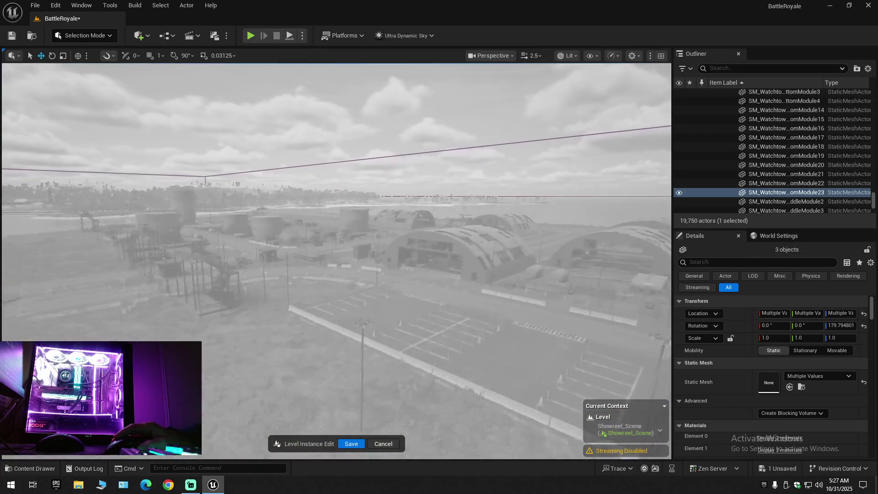
{"action": "scroll", "coordinate": [336, 261], "scroll_direction": "down", "scroll_amount": 2}
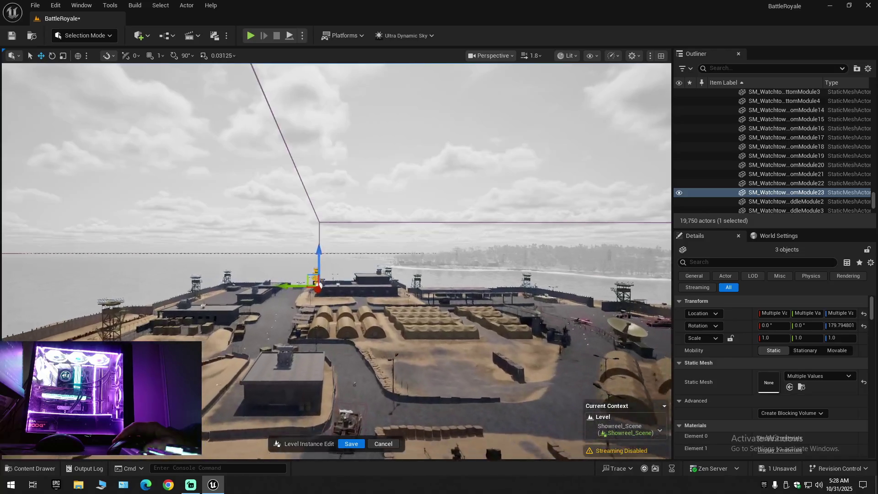
{"action": "left_click_drag", "start_coordinate": [336, 260], "coordinate": [229, 261]}
{"action": "mouse_move", "coordinate": [423, 284]}
{"action": "left_mouse_down"}
{"action": "mouse_move", "coordinate": [423, 247]}
{"action": "mouse_move", "coordinate": [424, 284]}
{"action": "left_mouse_up"}
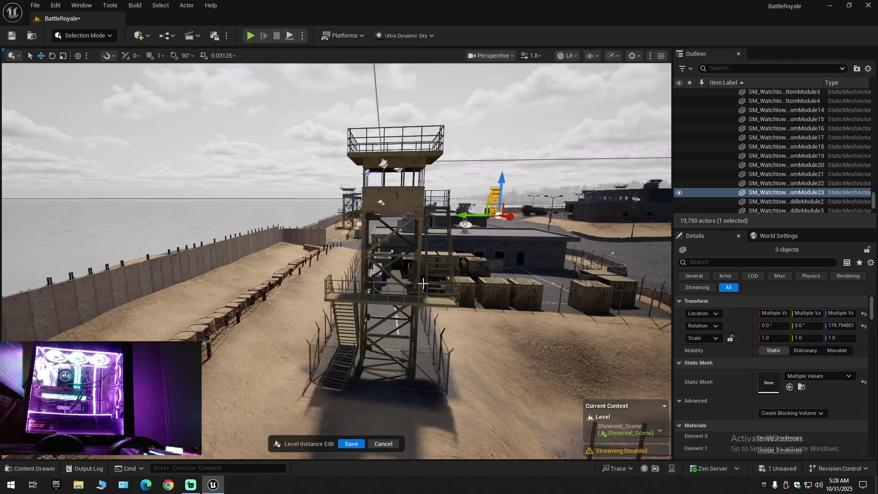
{"action": "mouse_move", "coordinate": [414, 320]}
{"action": "left_mouse_down"}
{"action": "mouse_move", "coordinate": [403, 348]}
{"action": "mouse_move", "coordinate": [357, 352]}
{"action": "mouse_move", "coordinate": [467, 343]}
{"action": "mouse_move", "coordinate": [430, 340]}
{"action": "left_mouse_up"}
{"action": "scroll", "coordinate": [412, 348], "scroll_direction": "down", "scroll_amount": 2}
{"action": "scroll", "coordinate": [449, 348], "scroll_direction": "up", "scroll_amount": 1}
{"action": "scroll", "coordinate": [434, 341], "scroll_direction": "down", "scroll_amount": 1}
{"action": "left_click_drag", "start_coordinate": [403, 293], "coordinate": [403, 297]}
Select the top, middle and bottom watchtower modules and slide them toward the perimeter wall.
{"action": "left_click", "coordinate": [345, 204]}
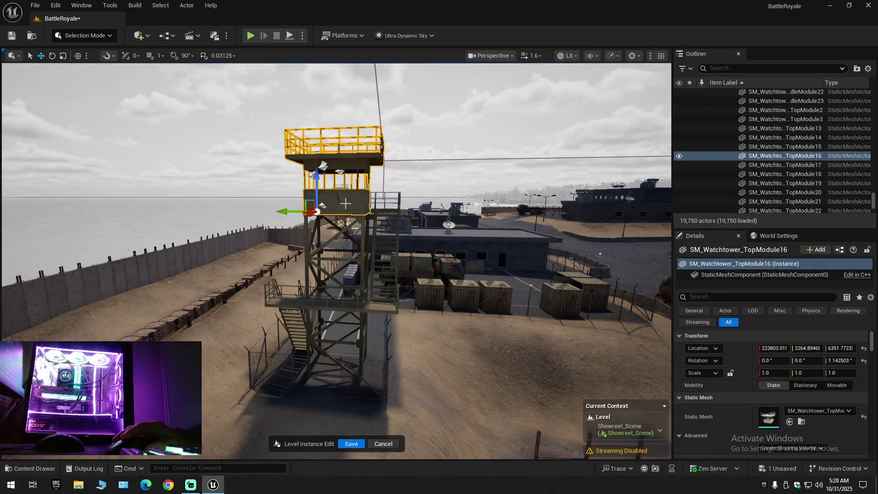
{"action": "left_click", "coordinate": [358, 284], "text": "ctrl"}
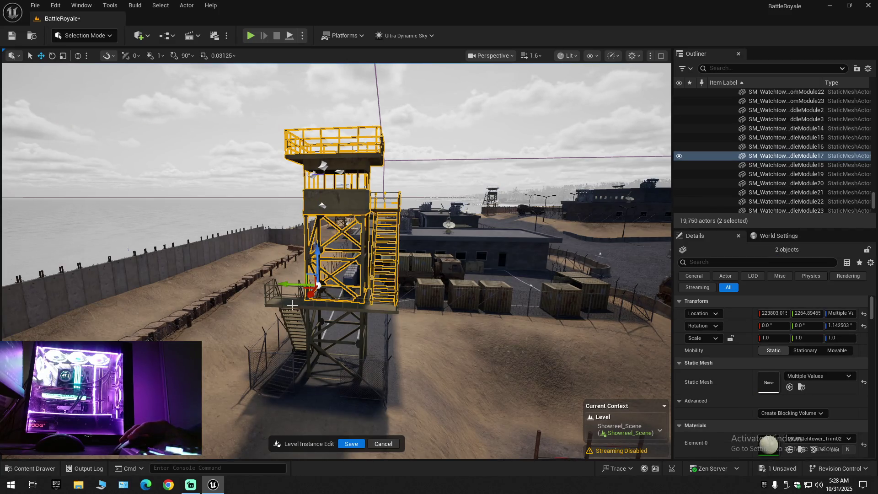
{"action": "left_click", "coordinate": [344, 322], "text": "ctrl"}
{"action": "mouse_move", "coordinate": [294, 350]}
{"action": "left_mouse_down"}
{"action": "mouse_move", "coordinate": [98, 341]}
{"action": "mouse_move", "coordinate": [70, 314]}
{"action": "mouse_move", "coordinate": [55, 314]}
{"action": "left_mouse_up"}
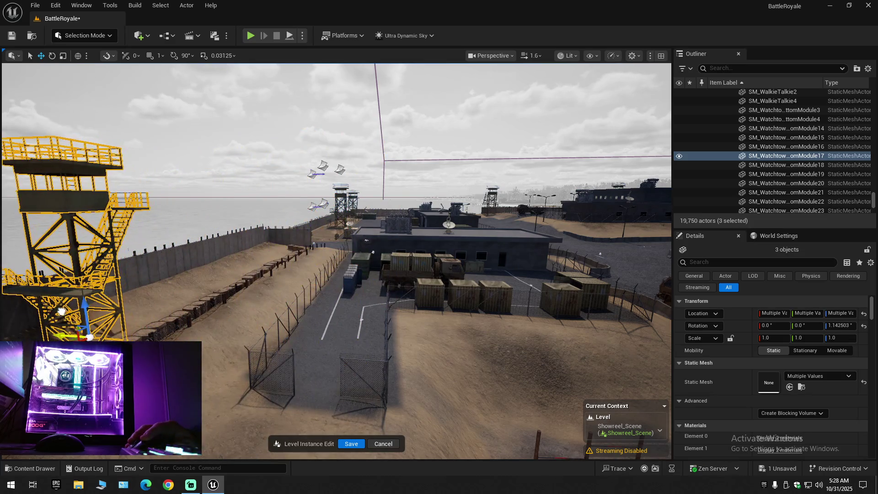
{"action": "key", "text": "f"}
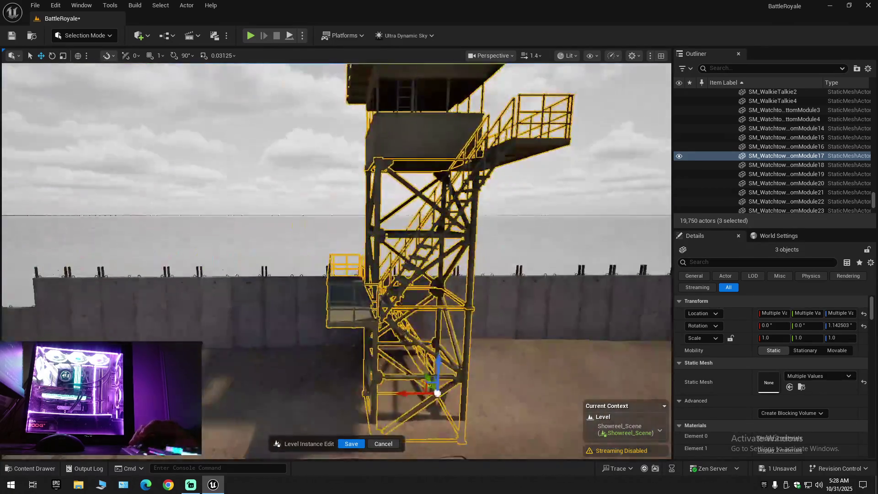
{"action": "left_click_drag", "start_coordinate": [336, 261], "coordinate": [578, 261]}
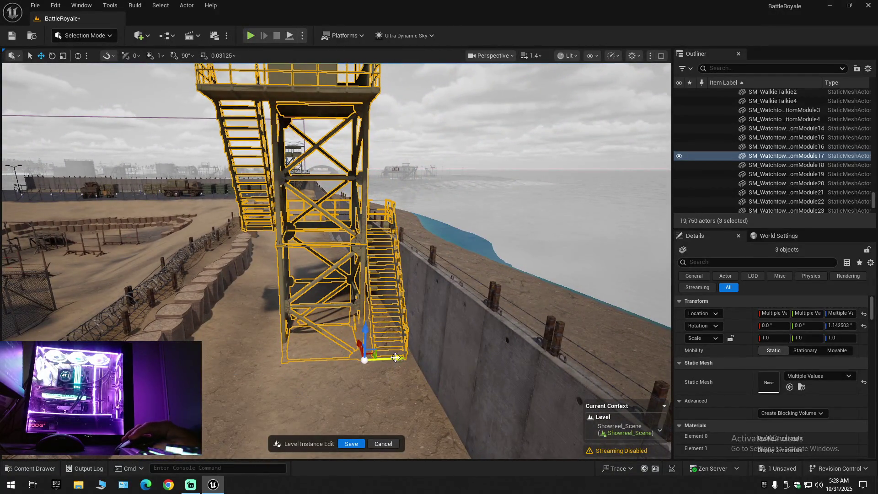
{"action": "left_click_drag", "start_coordinate": [395, 358], "coordinate": [361, 359]}
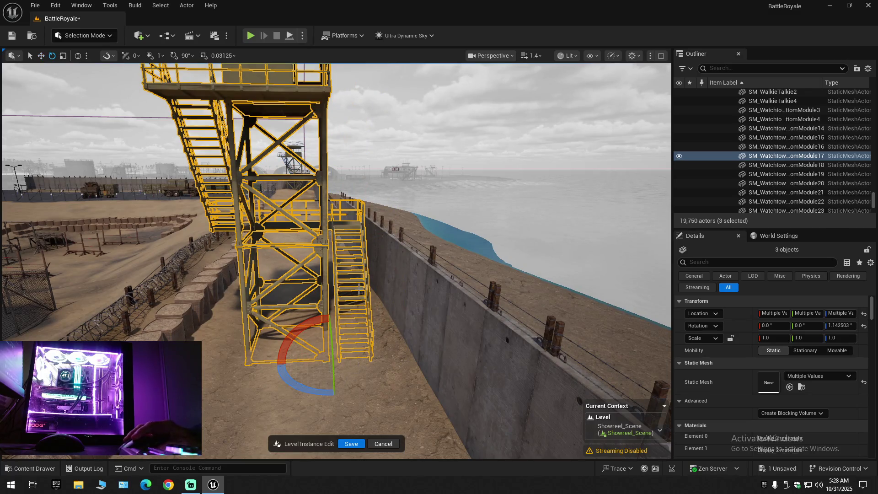
With rotation snap on, turn the watchtower 90° on Z, slide it alongside the wall and adjust its height.
{"action": "left_click", "coordinate": [174, 56]}
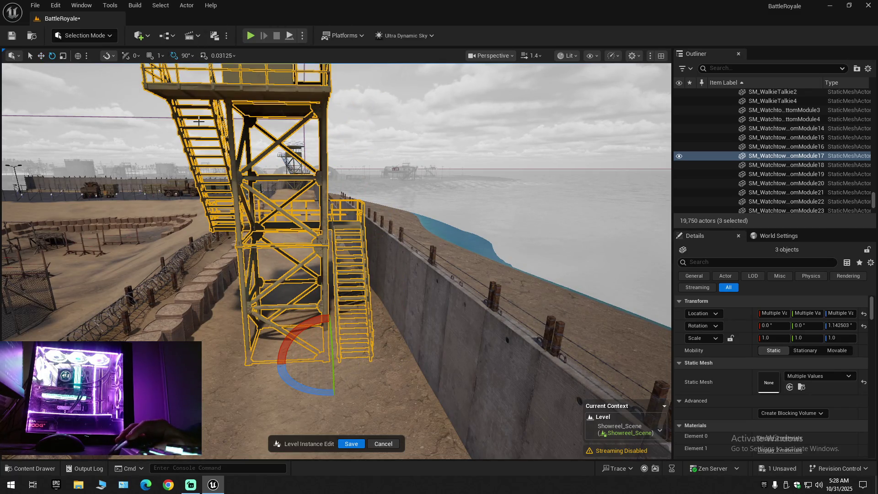
{"action": "left_click_drag", "start_coordinate": [309, 392], "coordinate": [309, 388]}
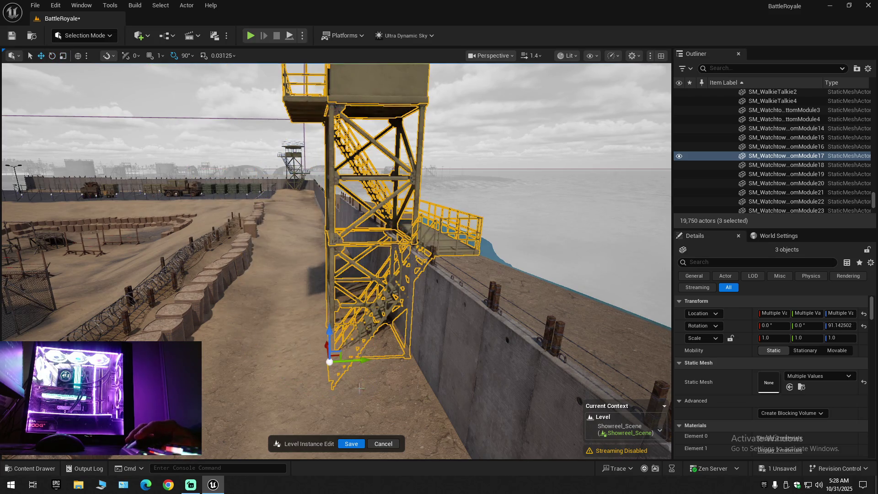
{"action": "left_click_drag", "start_coordinate": [369, 362], "coordinate": [289, 364]}
{"action": "scroll", "coordinate": [337, 261], "scroll_direction": "down", "scroll_amount": 2}
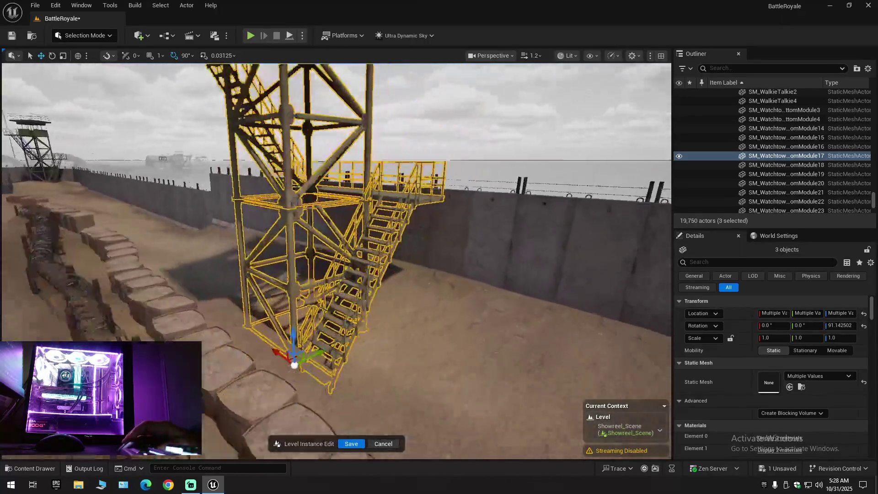
{"action": "left_click_drag", "start_coordinate": [337, 261], "coordinate": [311, 254]}
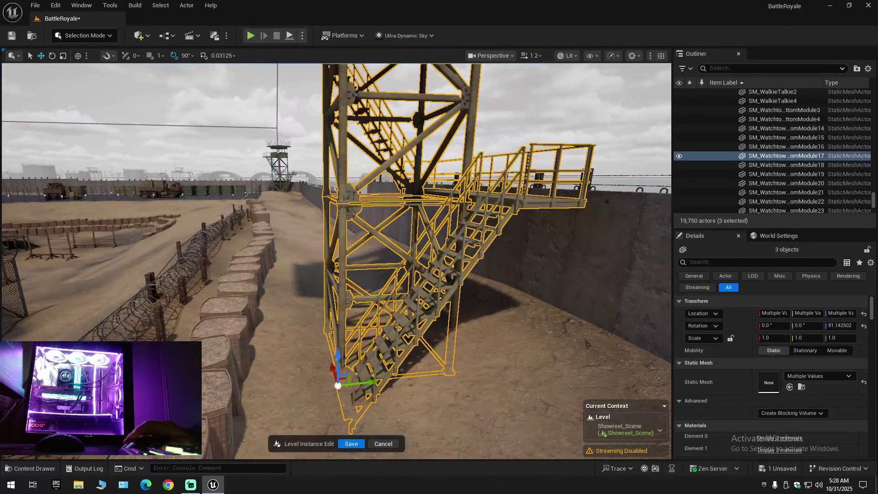
{"action": "mouse_move", "coordinate": [338, 356]}
{"action": "left_mouse_down"}
{"action": "mouse_move", "coordinate": [337, 307]}
{"action": "mouse_move", "coordinate": [336, 332]}
{"action": "mouse_move", "coordinate": [403, 334]}
{"action": "mouse_move", "coordinate": [403, 375]}
{"action": "mouse_move", "coordinate": [449, 375]}
{"action": "left_mouse_up"}
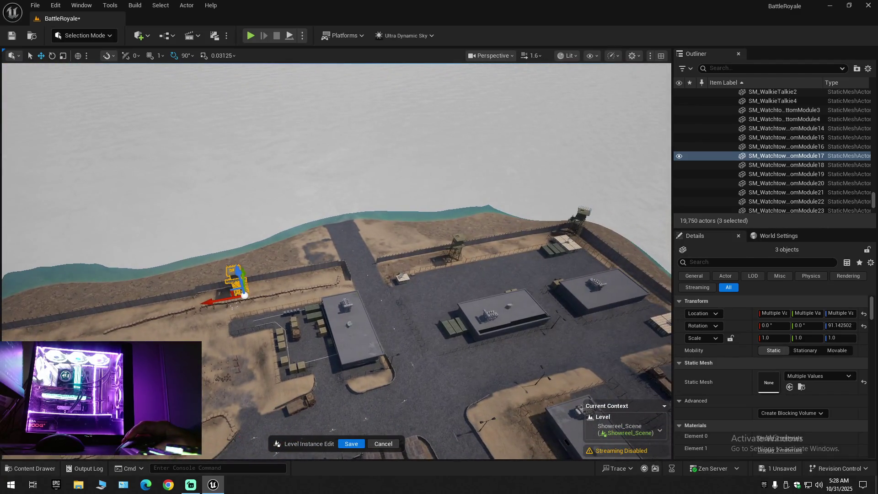
Lower the watchtower stairs onto the sand, then select the MI_CP_Decal39 decal near the crates.
{"action": "scroll", "coordinate": [494, 375], "scroll_direction": "up", "scroll_amount": 1}
{"action": "mouse_move", "coordinate": [448, 375]}
{"action": "left_mouse_down"}
{"action": "mouse_move", "coordinate": [495, 376]}
{"action": "mouse_move", "coordinate": [494, 334]}
{"action": "left_mouse_up"}
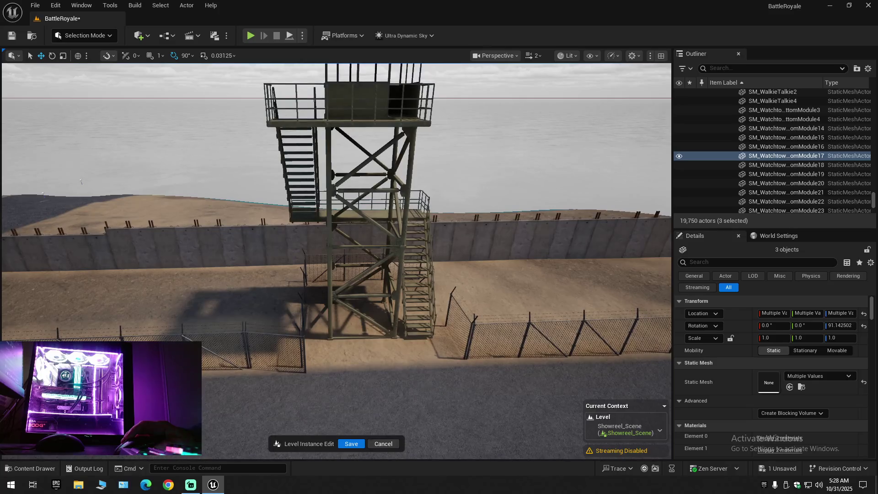
{"action": "scroll", "coordinate": [337, 215], "scroll_direction": "down", "scroll_amount": 10}
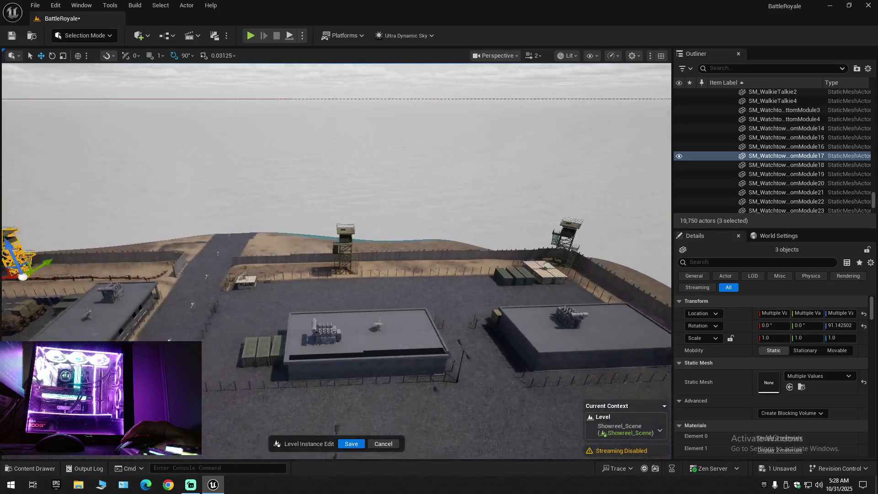
{"action": "mouse_move", "coordinate": [494, 334]}
{"action": "left_mouse_down"}
{"action": "mouse_move", "coordinate": [439, 327]}
{"action": "mouse_move", "coordinate": [485, 327]}
{"action": "mouse_move", "coordinate": [485, 289]}
{"action": "mouse_move", "coordinate": [449, 283]}
{"action": "mouse_move", "coordinate": [460, 299]}
{"action": "mouse_move", "coordinate": [457, 270]}
{"action": "left_mouse_up"}
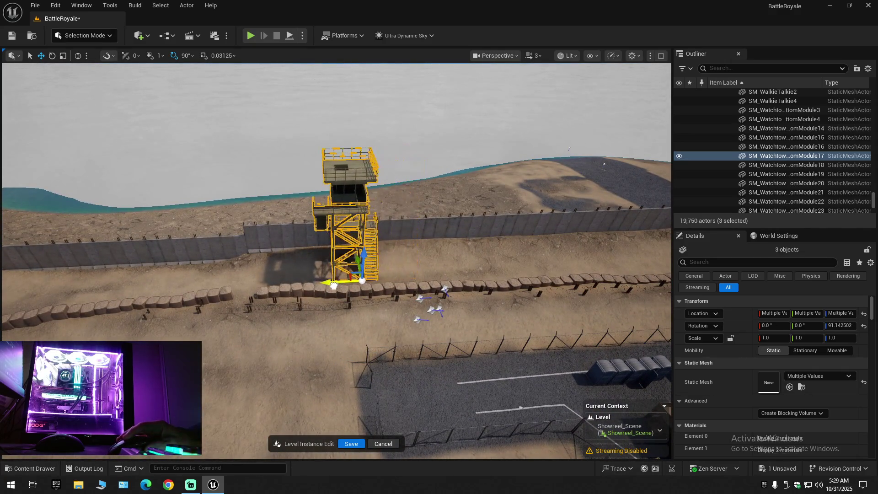
{"action": "mouse_move", "coordinate": [457, 270]}
{"action": "left_mouse_down"}
{"action": "mouse_move", "coordinate": [435, 288]}
{"action": "mouse_move", "coordinate": [384, 300]}
{"action": "left_mouse_up"}
{"action": "scroll", "coordinate": [443, 282], "scroll_direction": "down", "scroll_amount": 2}
{"action": "scroll", "coordinate": [423, 291], "scroll_direction": "down", "scroll_amount": 2}
{"action": "mouse_move", "coordinate": [325, 259]}
{"action": "left_mouse_down"}
{"action": "mouse_move", "coordinate": [326, 273]}
{"action": "mouse_move", "coordinate": [372, 279]}
{"action": "mouse_move", "coordinate": [360, 280]}
{"action": "left_mouse_up"}
{"action": "left_click", "coordinate": [285, 291]}
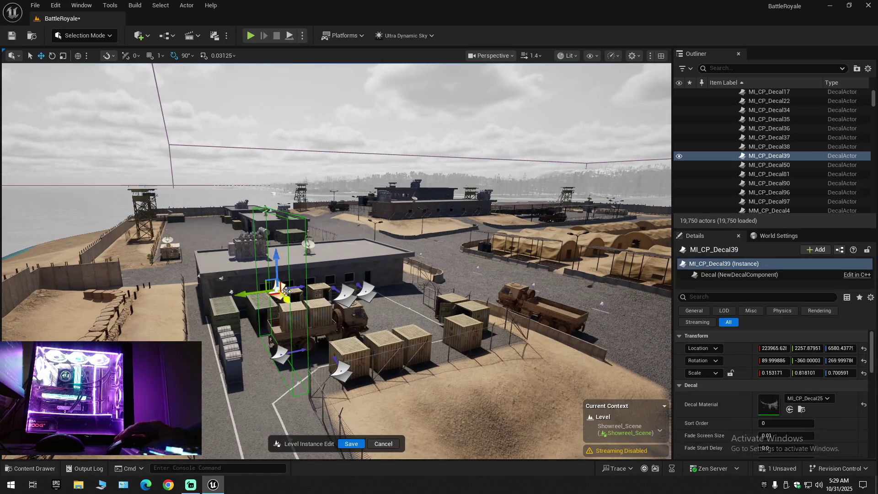
Add four more decals, including MI_CP_Decal10, to the selection and delete all five.
{"action": "left_click", "coordinate": [342, 295], "text": "ctrl"}
{"action": "left_click", "coordinate": [371, 297], "text": "ctrl"}
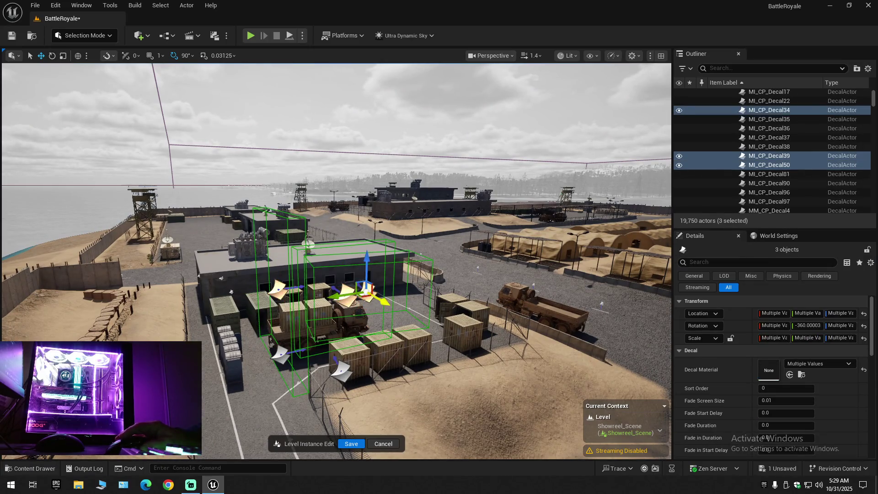
{"action": "left_click", "coordinate": [341, 371], "text": "ctrl"}
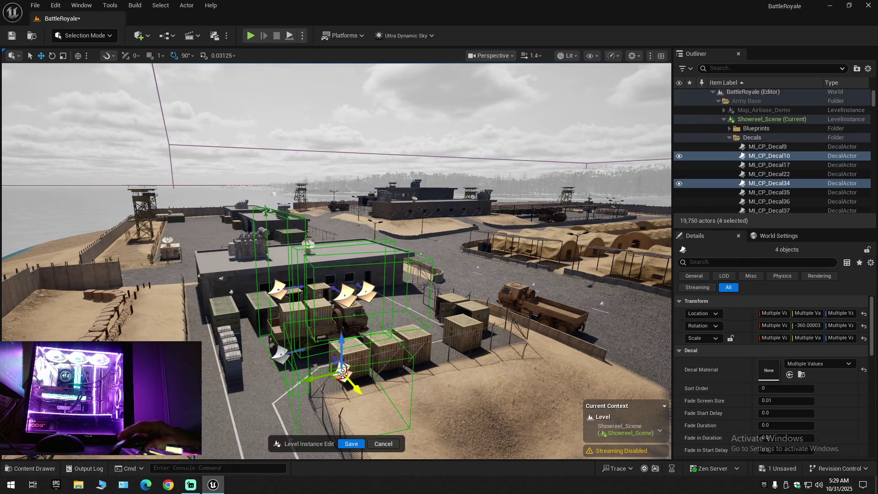
{"action": "left_click", "coordinate": [278, 355], "text": "ctrl"}
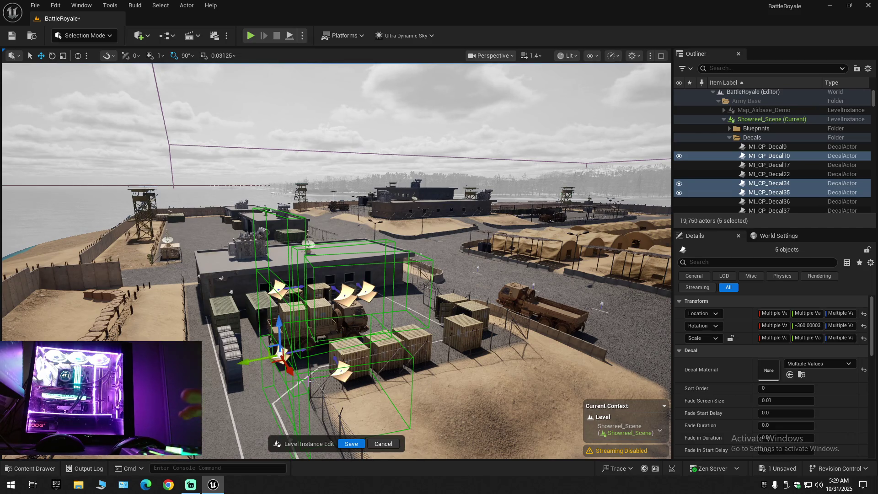
{"action": "key", "text": "Delete"}
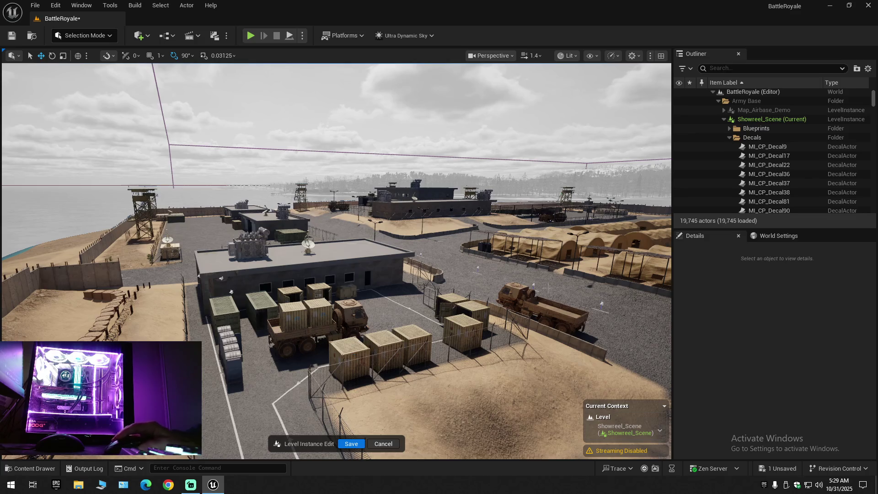
Collapse the Outliner tree, then save the level and all unsaved changes.
{"action": "left_click", "coordinate": [869, 69]}
{"action": "left_click", "coordinate": [795, 115]}
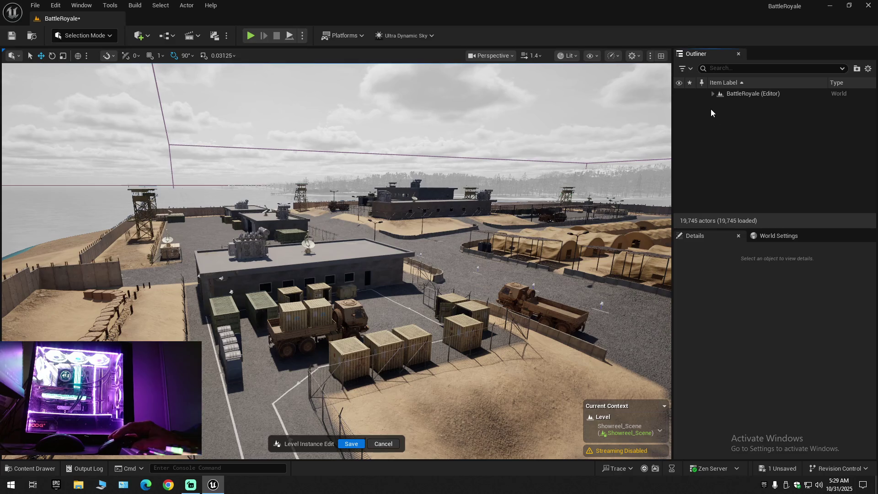
{"action": "left_click", "coordinate": [12, 36]}
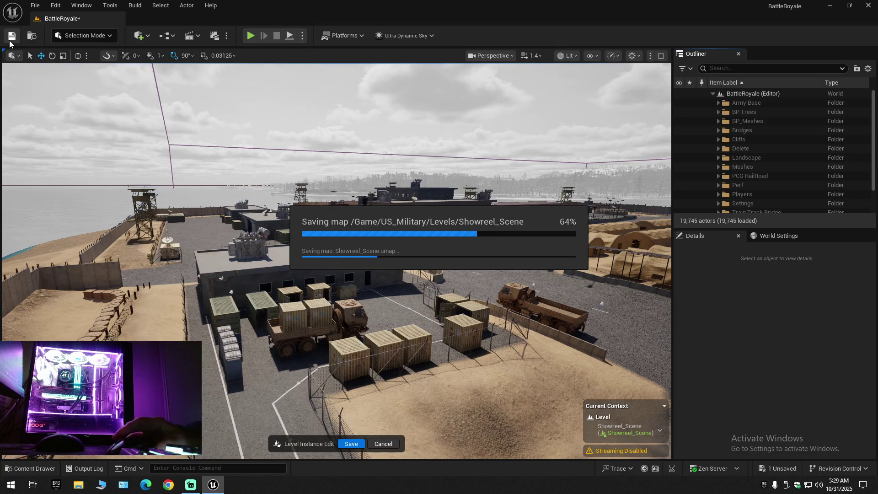
{"action": "left_click", "coordinate": [33, 6]}
{"action": "left_click", "coordinate": [54, 113]}
{"action": "left_click", "coordinate": [35, 5]}
{"action": "left_click", "coordinate": [65, 131]}
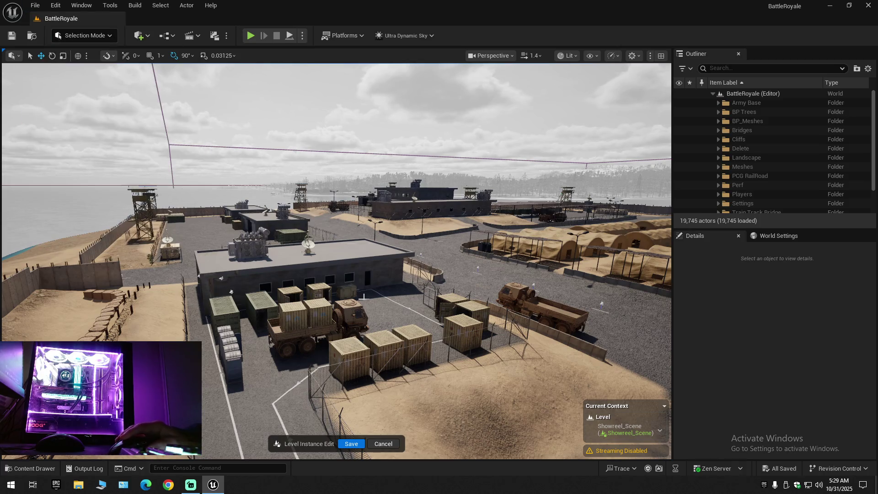
Delete three white road-line decals along the entrance road toward the truck.
{"action": "left_click_drag", "start_coordinate": [382, 284], "coordinate": [382, 285]}
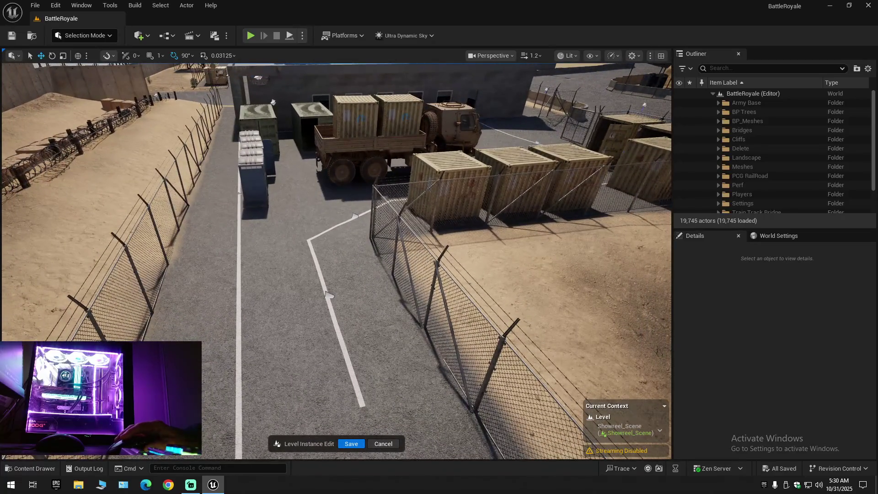
{"action": "left_click", "coordinate": [341, 333]}
{"action": "left_click_drag", "start_coordinate": [341, 333], "coordinate": [341, 333]}
{"action": "left_click", "coordinate": [428, 337], "text": "ctrl"}
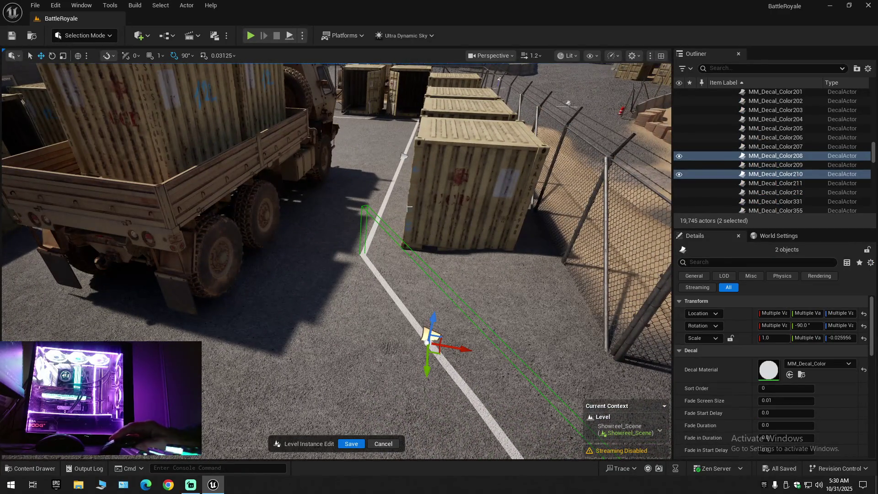
{"action": "left_click", "coordinate": [403, 157], "text": "ctrl"}
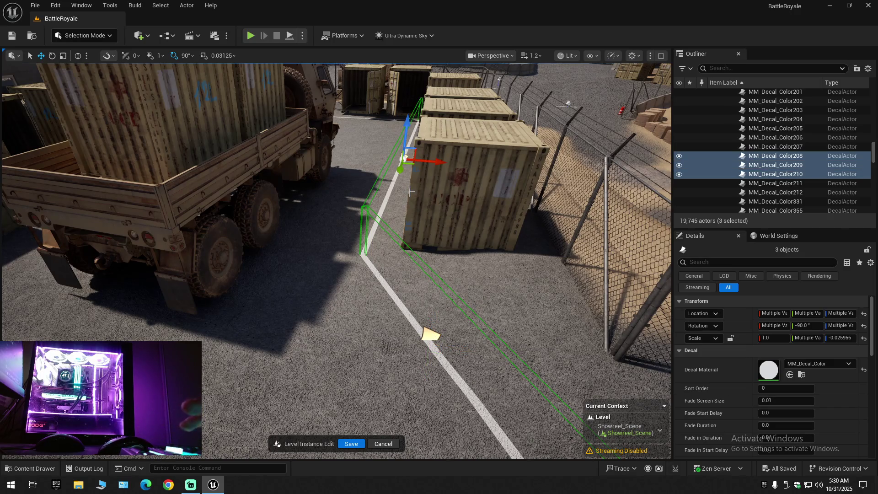
{"action": "key", "text": "Delete"}
Delete the line decals beside the container and truck and beside the building.
{"action": "left_click_drag", "start_coordinate": [411, 192], "coordinate": [411, 192]}
{"action": "left_click_drag", "start_coordinate": [390, 303], "coordinate": [390, 302]}
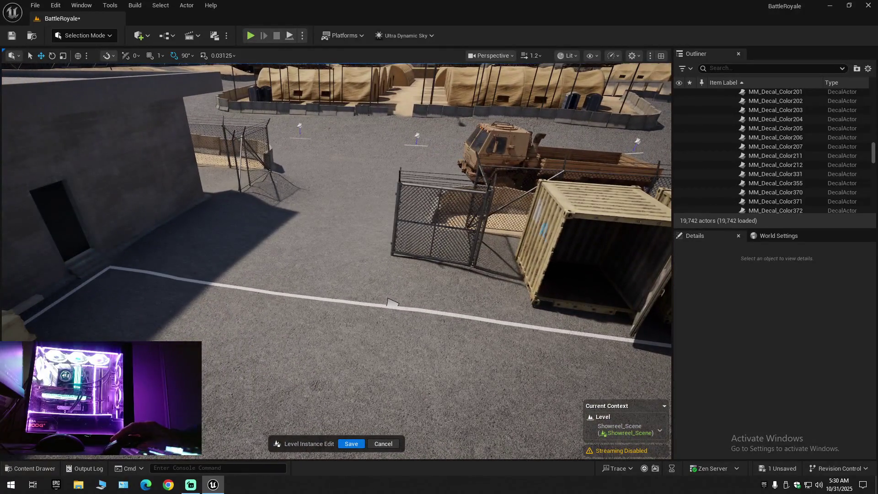
{"action": "left_click", "coordinate": [390, 303]}
{"action": "key", "text": "Delete"}
{"action": "left_click_drag", "start_coordinate": [391, 303], "coordinate": [379, 295]}
{"action": "left_click", "coordinate": [377, 296]}
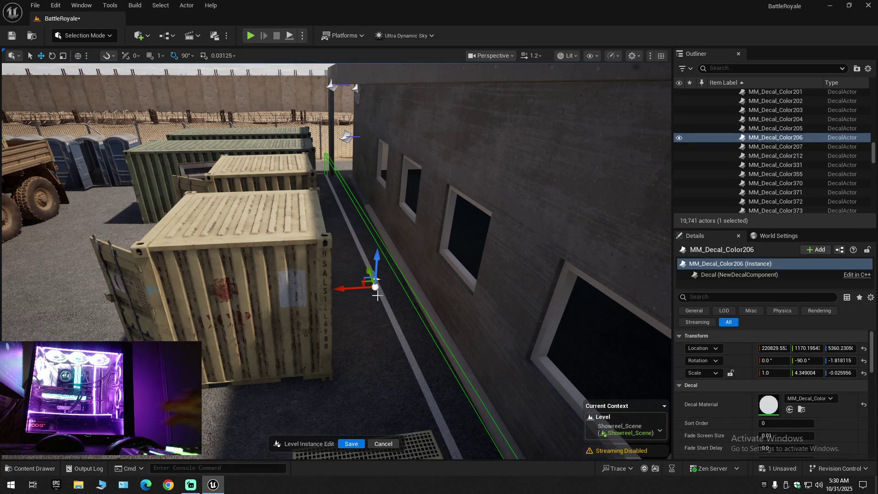
{"action": "key", "text": "Delete"}
{"action": "left_click_drag", "start_coordinate": [378, 299], "coordinate": [378, 300]}
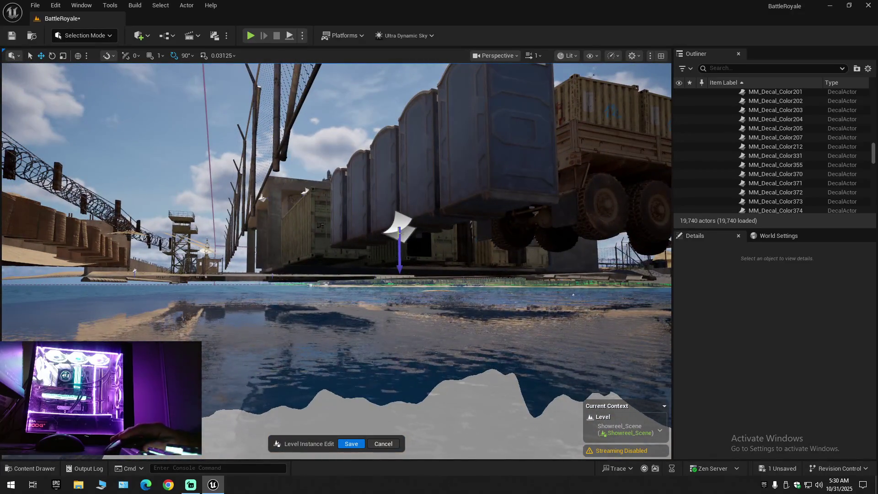
Delete the MM_Decal_Color207 line decal near the toilets.
{"action": "left_click", "coordinate": [399, 227]}
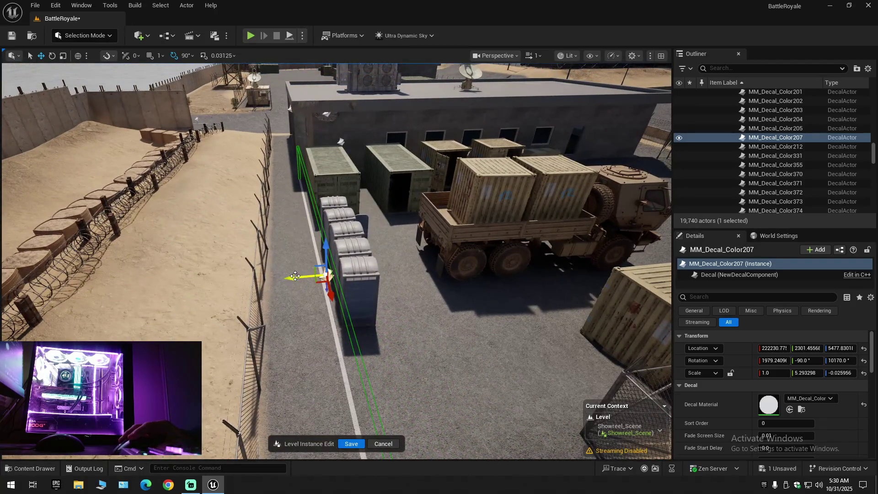
{"action": "left_click_drag", "start_coordinate": [303, 278], "coordinate": [255, 277]}
{"action": "scroll", "coordinate": [282, 278], "scroll_direction": "down", "scroll_amount": 10}
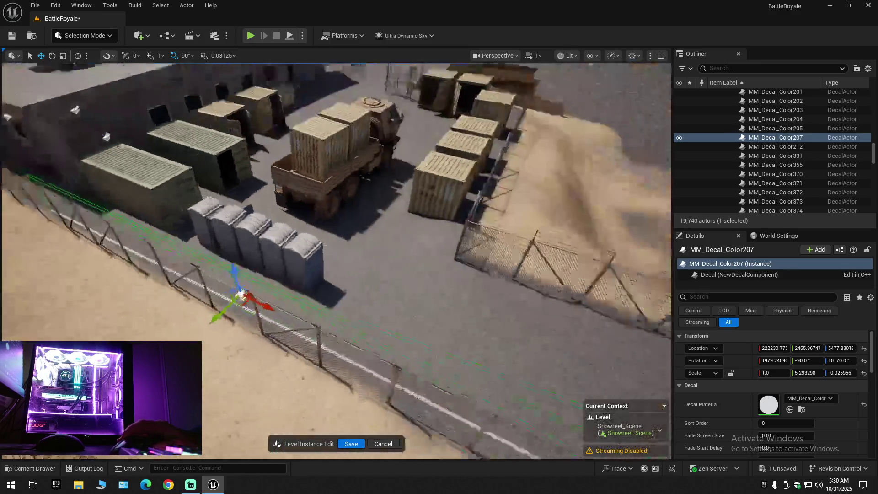
{"action": "scroll", "coordinate": [349, 301], "scroll_direction": "up", "scroll_amount": 3}
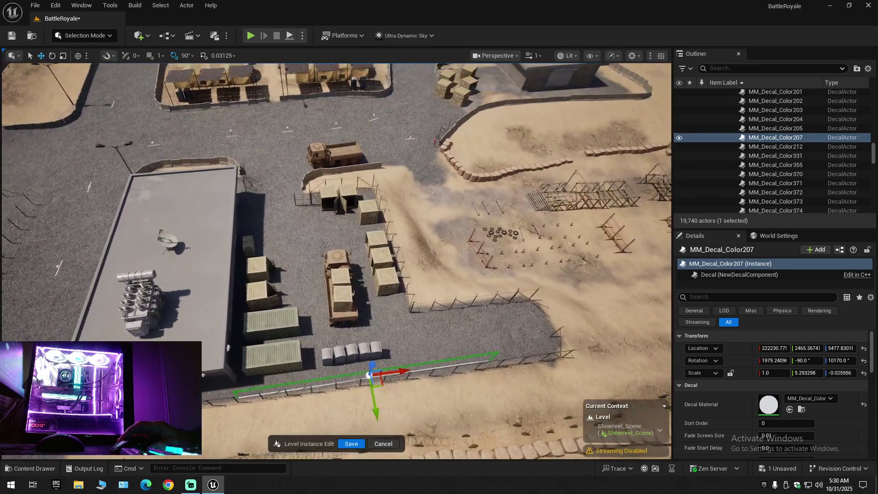
{"action": "key", "text": "Delete"}
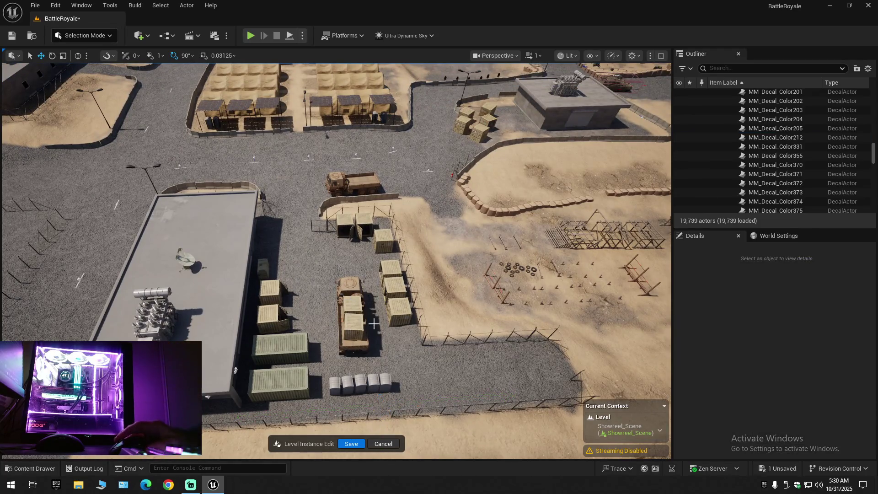
Select the five SM_ToiletClosed portable toilets and move them toward the fence.
{"action": "mouse_move", "coordinate": [350, 300]}
{"action": "left_mouse_down"}
{"action": "mouse_move", "coordinate": [238, 275]}
{"action": "mouse_move", "coordinate": [202, 219]}
{"action": "mouse_move", "coordinate": [400, 309]}
{"action": "left_mouse_up"}
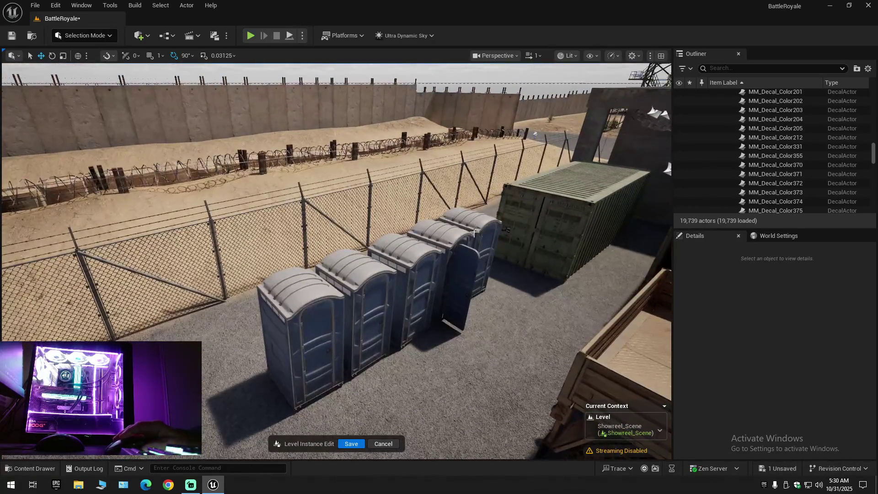
{"action": "left_click", "coordinate": [453, 270]}
{"action": "left_click", "coordinate": [481, 243], "text": "ctrl"}
{"action": "left_click", "coordinate": [369, 268], "text": "ctrl"}
{"action": "left_click", "coordinate": [366, 273], "text": "ctrl"}
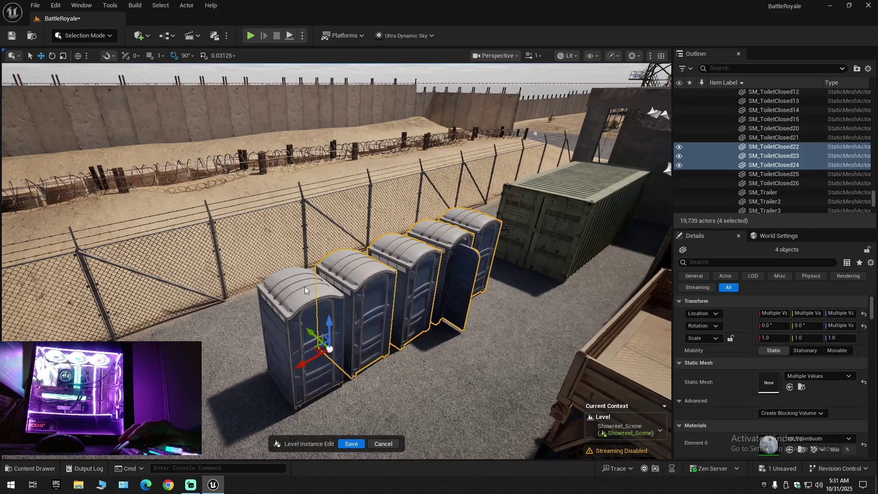
{"action": "left_click", "coordinate": [305, 297], "text": "ctrl"}
{"action": "scroll", "coordinate": [264, 361], "scroll_direction": "down", "scroll_amount": 5}
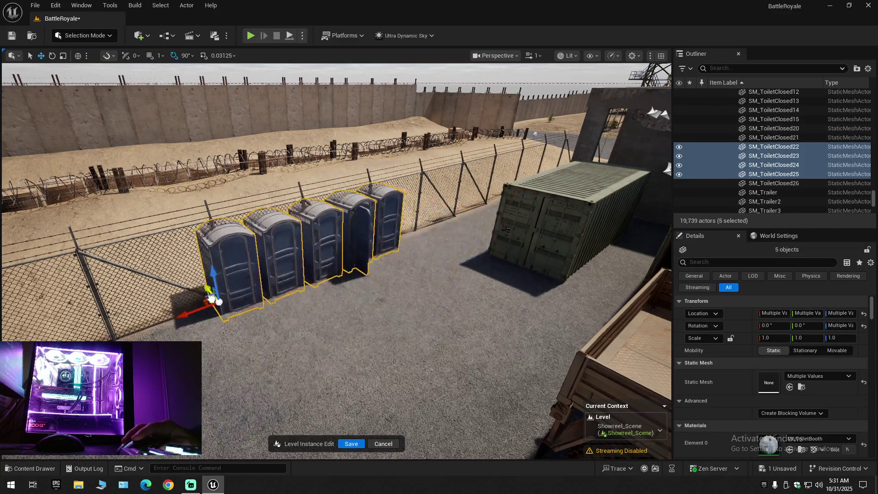
{"action": "scroll", "coordinate": [211, 306], "scroll_direction": "up", "scroll_amount": 2}
{"action": "left_click_drag", "start_coordinate": [220, 321], "coordinate": [232, 412]}
Rotate the five toilets slightly to line up with the fence.
{"action": "mouse_move", "coordinate": [362, 302]}
{"action": "left_mouse_down"}
{"action": "mouse_move", "coordinate": [311, 339]}
{"action": "mouse_move", "coordinate": [295, 295]}
{"action": "mouse_move", "coordinate": [215, 311]}
{"action": "mouse_move", "coordinate": [194, 304]}
{"action": "mouse_move", "coordinate": [298, 295]}
{"action": "mouse_move", "coordinate": [281, 284]}
{"action": "left_mouse_up"}
{"action": "scroll", "coordinate": [297, 295], "scroll_direction": "down", "scroll_amount": 1}
{"action": "key", "text": "e"}
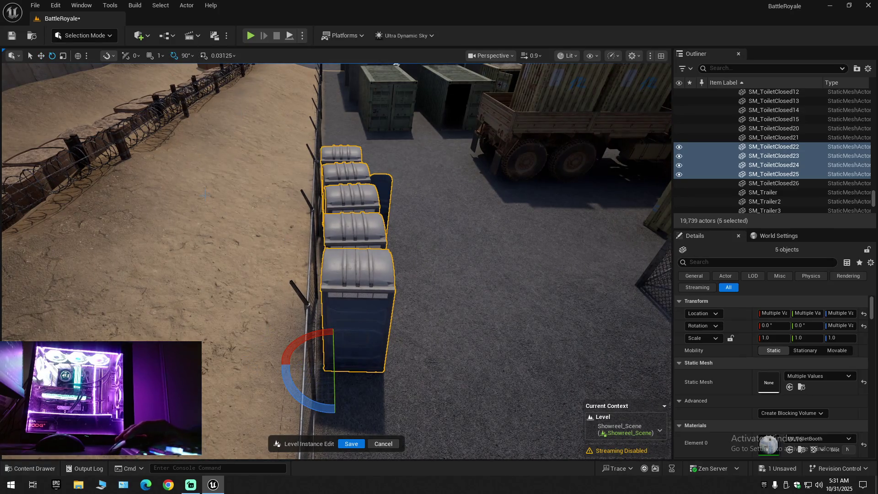
{"action": "left_click_drag", "start_coordinate": [292, 399], "coordinate": [378, 355]}
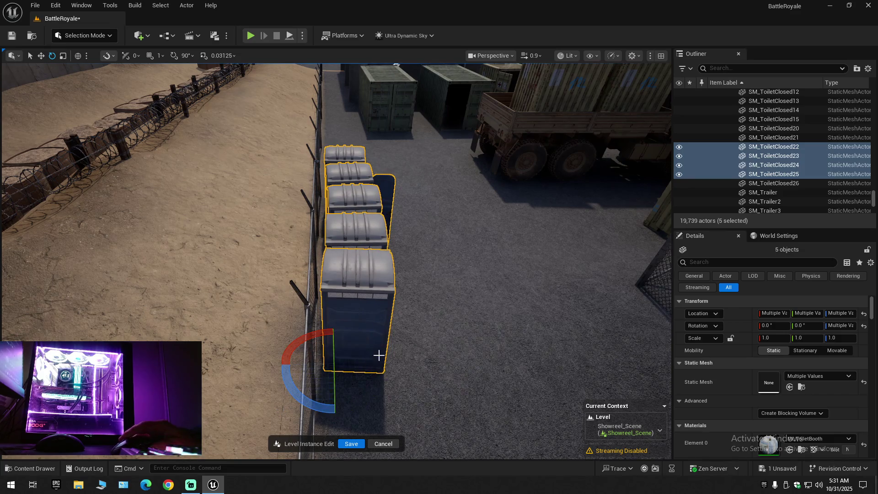
{"action": "mouse_move", "coordinate": [312, 364]}
{"action": "left_mouse_down"}
{"action": "mouse_move", "coordinate": [324, 297]}
{"action": "mouse_move", "coordinate": [329, 327]}
{"action": "left_mouse_up"}
{"action": "key", "text": "f"}
{"action": "left_click_drag", "start_coordinate": [336, 261], "coordinate": [336, 290]}
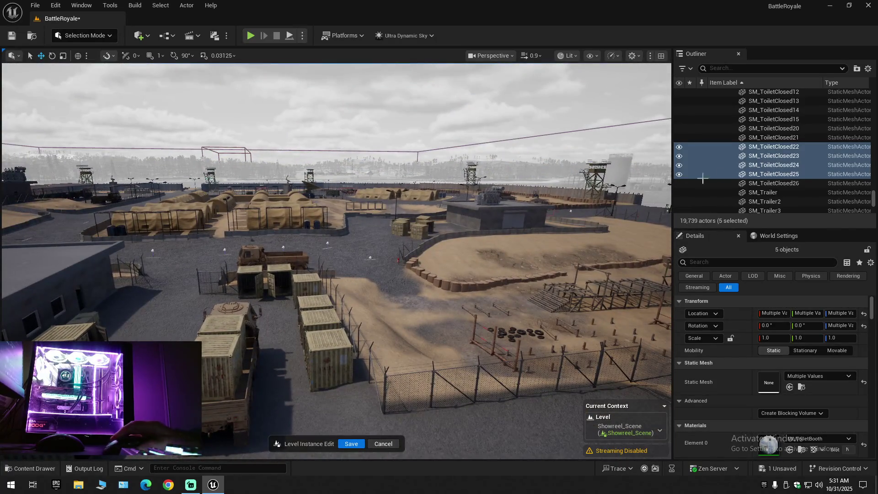
Collapse the Outliner tree and fly the camera to the fenced gate and wall.
{"action": "left_click", "coordinate": [868, 68]}
{"action": "left_click", "coordinate": [799, 108]}
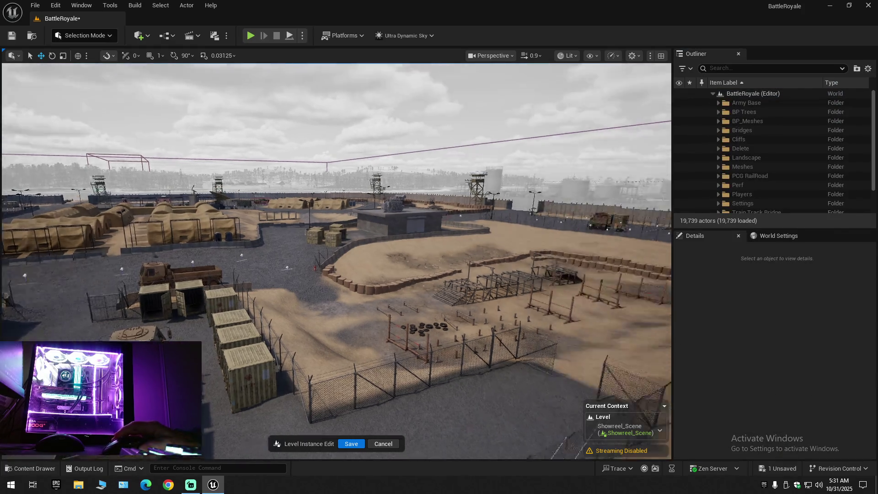
{"action": "left_click_drag", "start_coordinate": [412, 275], "coordinate": [418, 261]}
{"action": "mouse_move", "coordinate": [336, 261]}
{"action": "left_mouse_down"}
{"action": "mouse_move", "coordinate": [323, 266]}
{"action": "mouse_move", "coordinate": [308, 252]}
{"action": "mouse_move", "coordinate": [316, 66]}
{"action": "left_mouse_up"}
{"action": "scroll", "coordinate": [337, 261], "scroll_direction": "down", "scroll_amount": 2}
Switch to Landscape Mode's Sculpt tool on the Heightmap layer with Shift+2.
{"action": "left_click", "coordinate": [65, 7]}
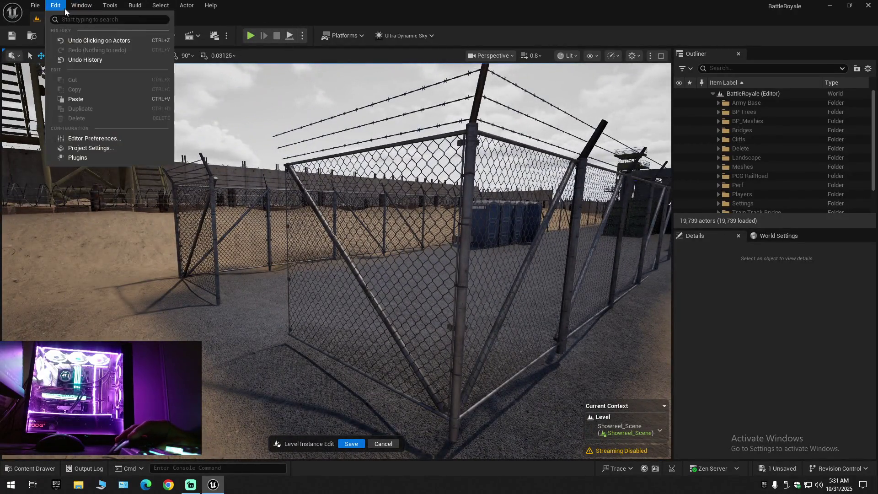
{"action": "left_click", "coordinate": [64, 34]}
{"action": "left_click", "coordinate": [64, 34]}
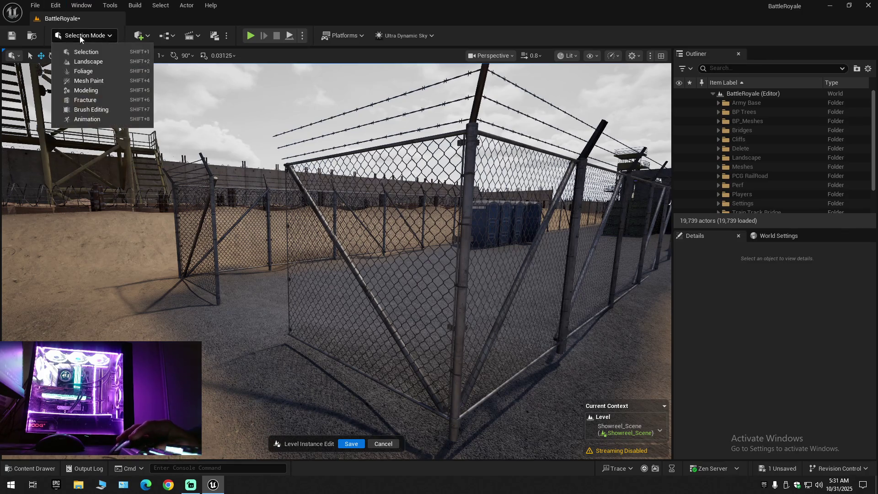
{"action": "key", "text": "Escape"}
{"action": "key", "text": "shift+2"}
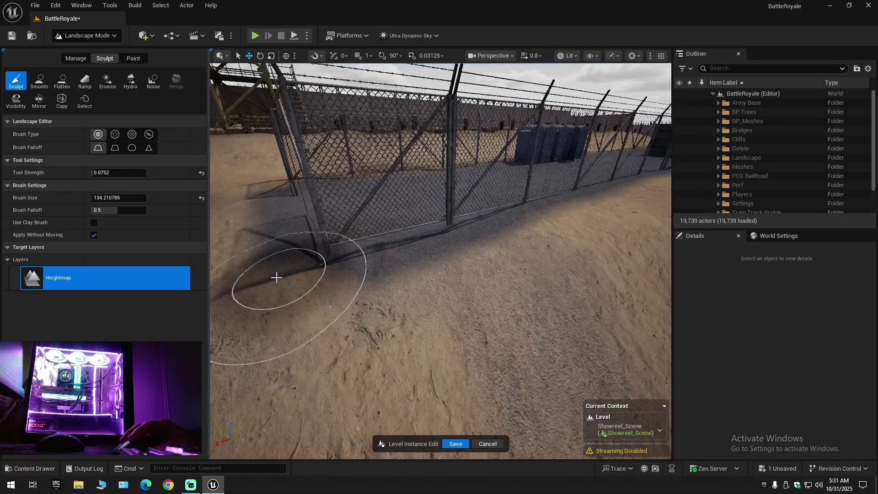
Build up sand around the fence base and post by the gate, then return to Selection mode.
{"action": "mouse_move", "coordinate": [277, 277]}
{"action": "left_mouse_down"}
{"action": "mouse_move", "coordinate": [338, 259]}
{"action": "mouse_move", "coordinate": [309, 270]}
{"action": "left_mouse_up"}
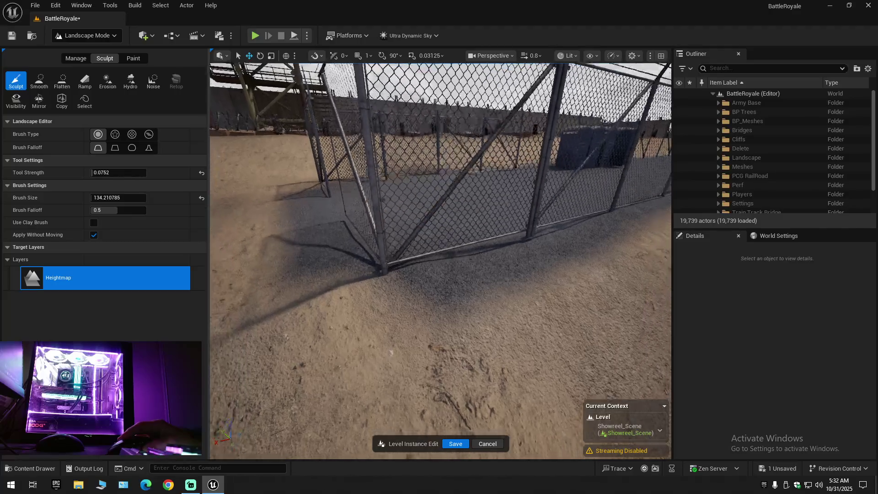
{"action": "left_click_drag", "start_coordinate": [480, 282], "coordinate": [487, 295]}
{"action": "left_click", "coordinate": [87, 35]}
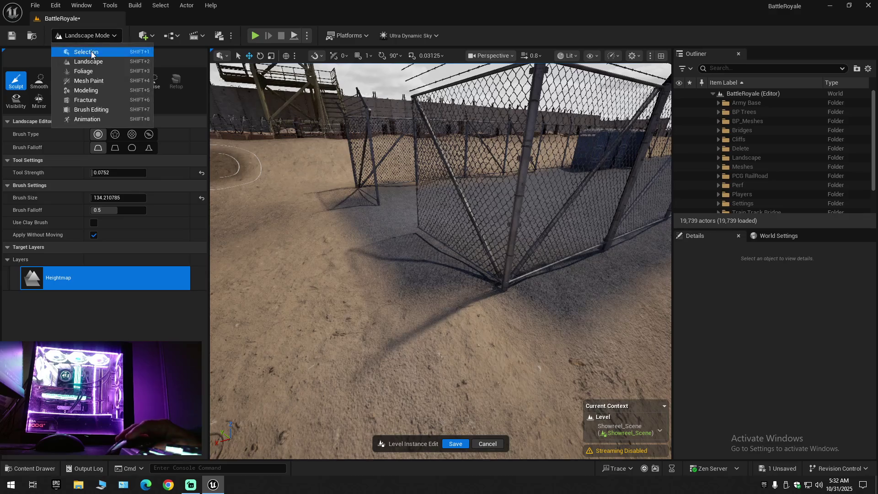
{"action": "left_click", "coordinate": [91, 51]}
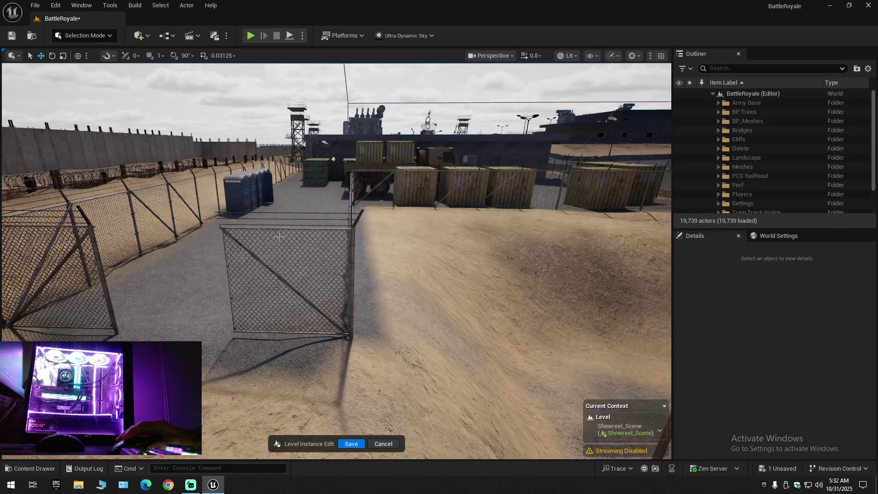
Collapse the Outliner to BattleRoyale (Editor)'s top folders, deselect the fence gate, and fly over the base.
{"action": "left_click", "coordinate": [281, 230]}
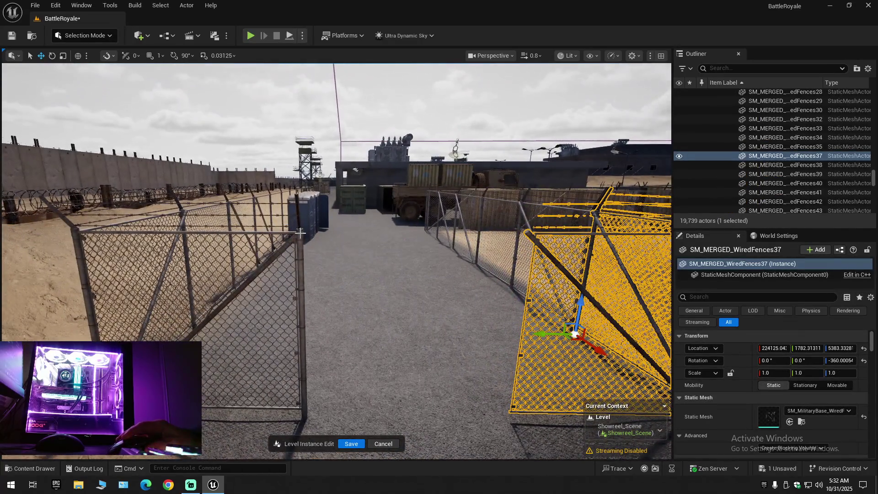
{"action": "left_click", "coordinate": [300, 232]}
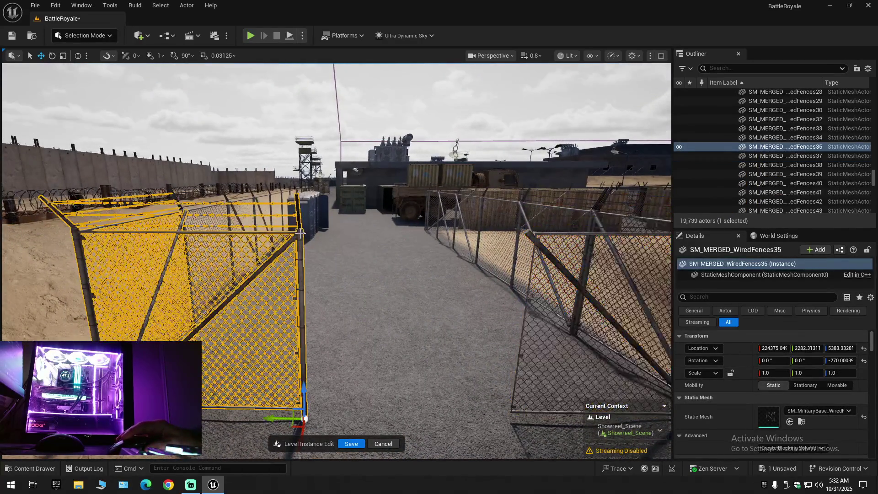
{"action": "left_click", "coordinate": [868, 68]}
{"action": "left_click", "coordinate": [786, 112]}
{"action": "left_click", "coordinate": [722, 112]}
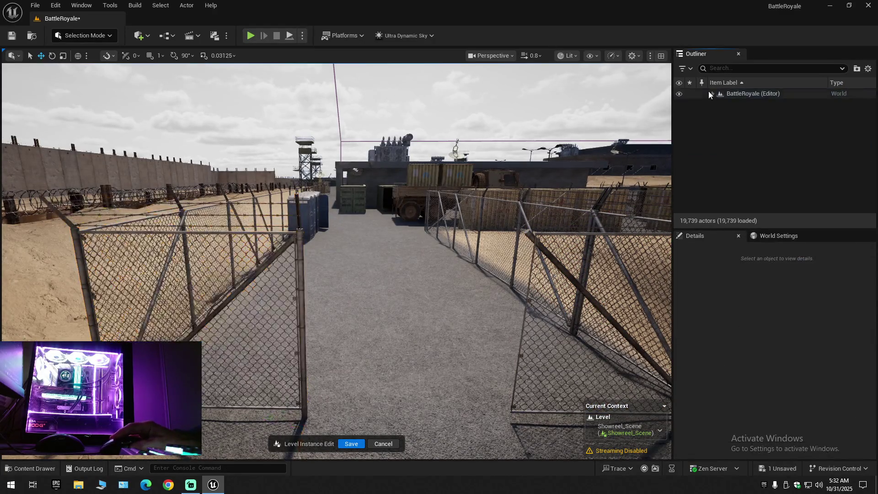
{"action": "left_click", "coordinate": [712, 94]}
{"action": "left_click_drag", "start_coordinate": [499, 206], "coordinate": [499, 206]}
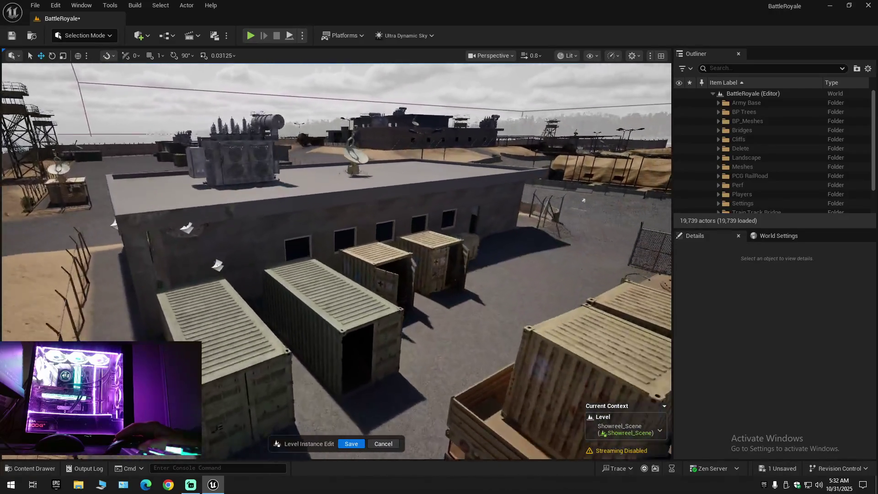
{"action": "left_click_drag", "start_coordinate": [499, 206], "coordinate": [499, 206]}
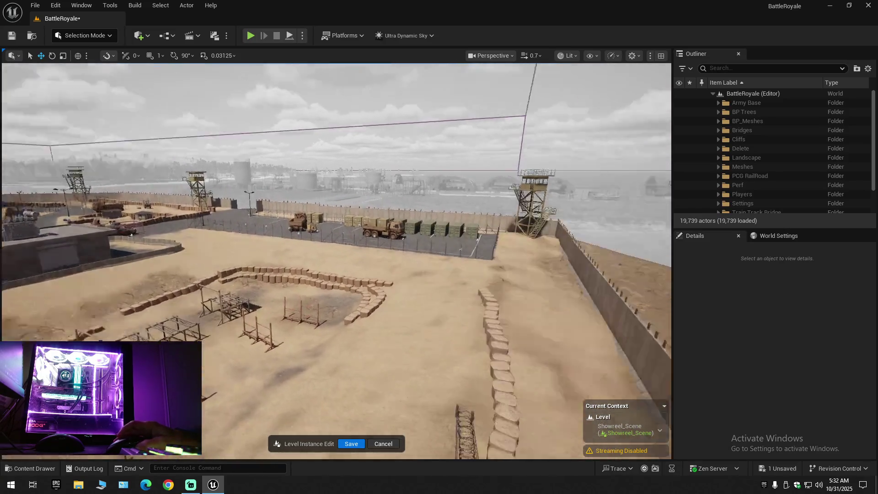
Select the seven white road decals MM_Decal_Color194–200 down the middle of the road.
{"action": "scroll", "coordinate": [336, 261], "scroll_direction": "up", "scroll_amount": 1}
{"action": "key", "text": "w"}
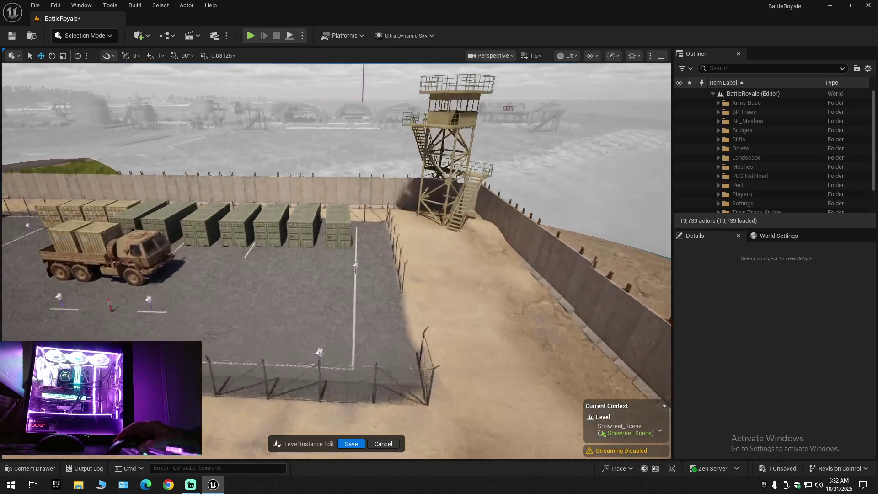
{"action": "key", "text": "s"}
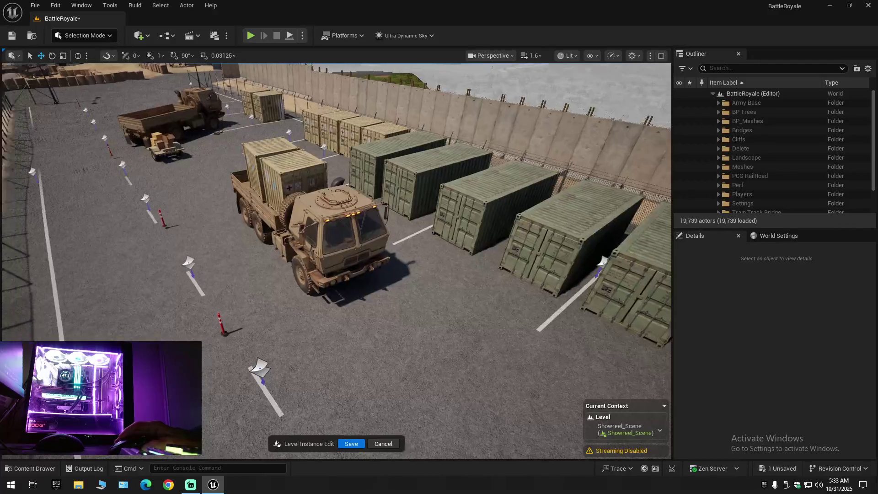
{"action": "key", "text": "w"}
{"action": "key", "text": "s"}
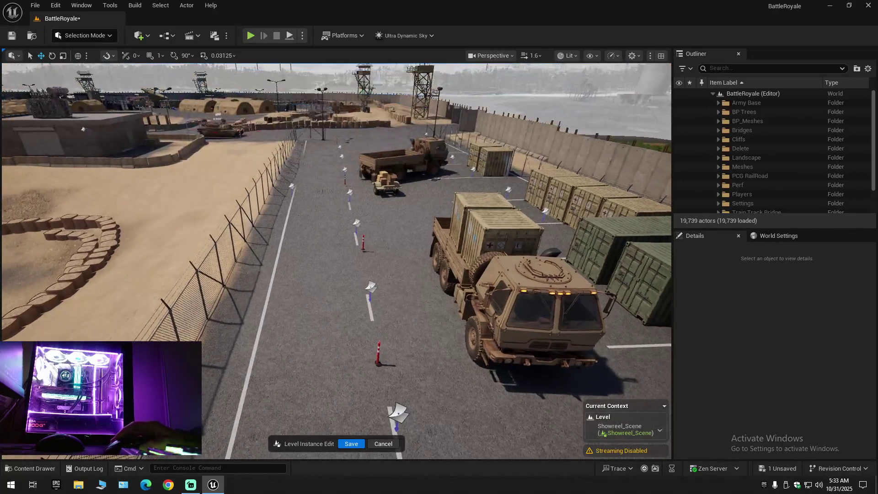
{"action": "left_click", "coordinate": [380, 319]}
{"action": "left_click", "coordinate": [371, 289], "text": "ctrl"}
{"action": "left_click", "coordinate": [357, 222], "text": "ctrl"}
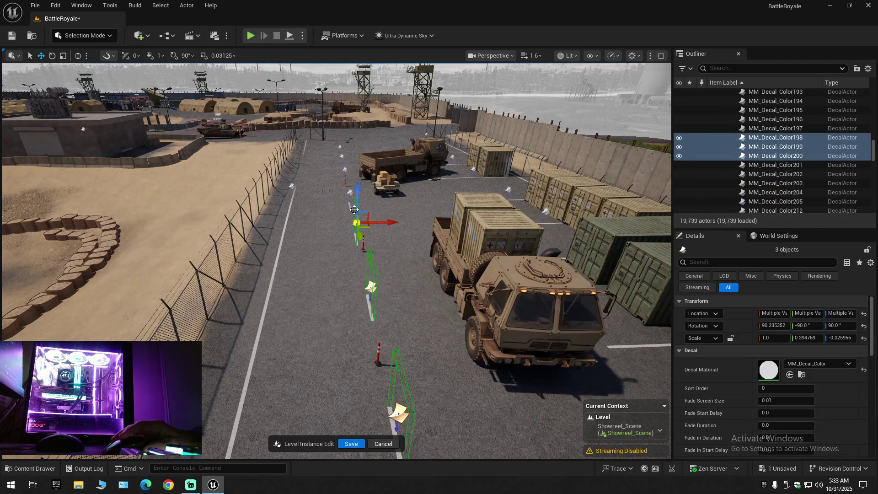
{"action": "left_click", "coordinate": [350, 189], "text": "ctrl"}
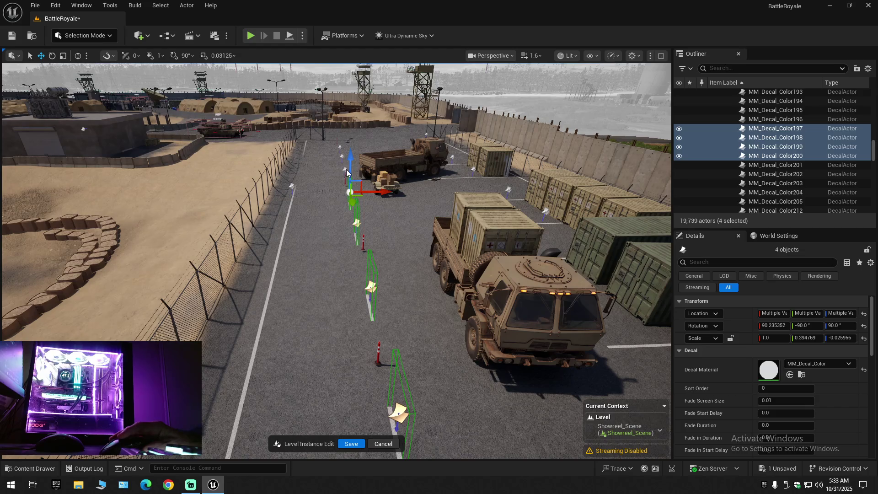
{"action": "left_click", "coordinate": [345, 170], "text": "ctrl"}
{"action": "left_click", "coordinate": [343, 157], "text": "ctrl"}
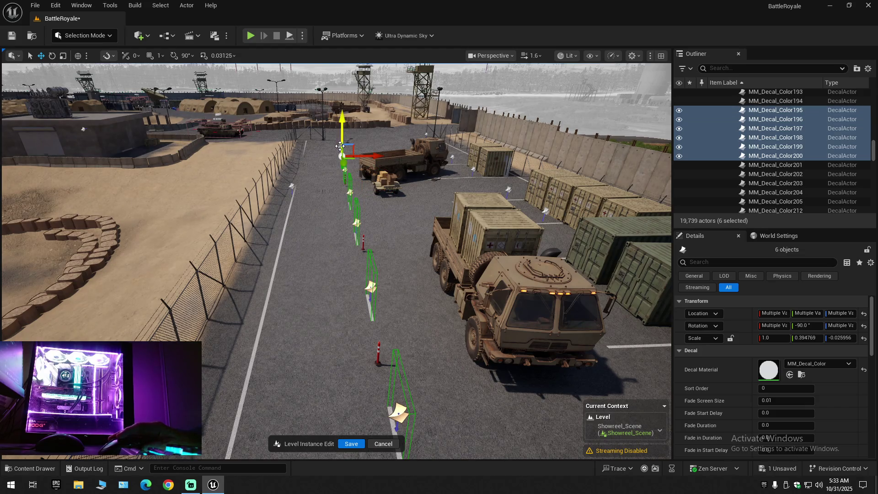
{"action": "left_click", "coordinate": [340, 146], "text": "ctrl"}
Delete the seven road decals and select the MM_Decal_Color131 line decal along the fence.
{"action": "left_click_drag", "start_coordinate": [340, 147], "coordinate": [155, 165]}
{"action": "key", "text": "d"}
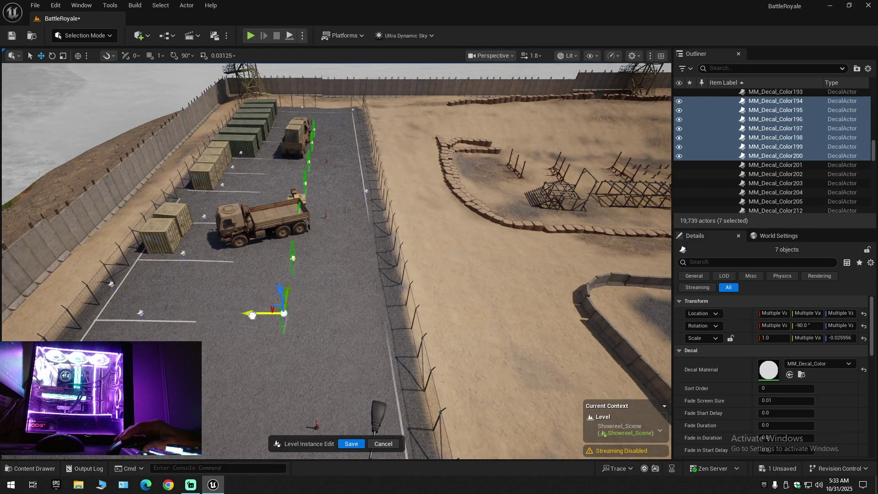
{"action": "key", "text": "Delete"}
{"action": "mouse_move", "coordinate": [244, 317]}
{"action": "left_mouse_down"}
{"action": "mouse_move", "coordinate": [311, 315]}
{"action": "mouse_move", "coordinate": [270, 322]}
{"action": "mouse_move", "coordinate": [270, 334]}
{"action": "mouse_move", "coordinate": [270, 313]}
{"action": "mouse_move", "coordinate": [251, 294]}
{"action": "mouse_move", "coordinate": [343, 333]}
{"action": "mouse_move", "coordinate": [255, 402]}
{"action": "mouse_move", "coordinate": [373, 398]}
{"action": "mouse_move", "coordinate": [324, 361]}
{"action": "mouse_move", "coordinate": [336, 197]}
{"action": "left_mouse_up"}
{"action": "left_click", "coordinate": [254, 301]}
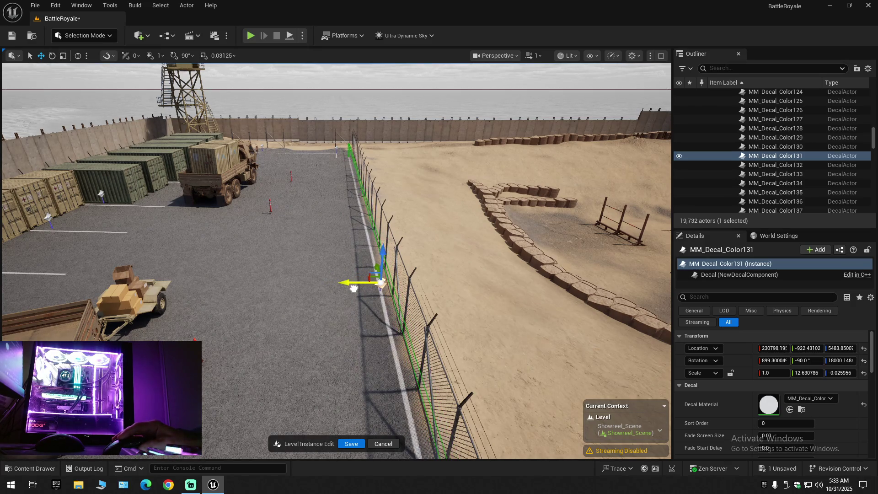
{"action": "mouse_move", "coordinate": [350, 289]}
{"action": "left_mouse_down"}
{"action": "mouse_move", "coordinate": [270, 297]}
{"action": "mouse_move", "coordinate": [350, 286]}
{"action": "left_mouse_up"}
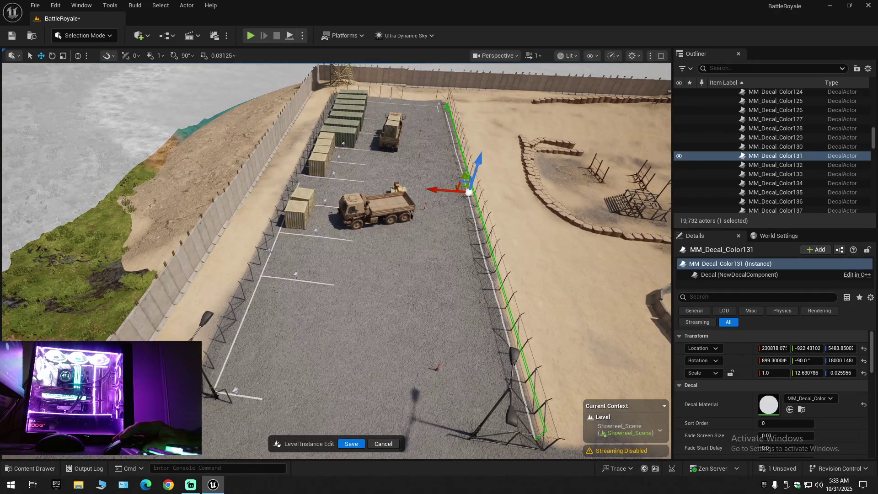
Delete the left fence's MM_Decal_Color127 line decal and move MM_Decal_Color131 over to the left fence.
{"action": "left_click", "coordinate": [268, 250]}
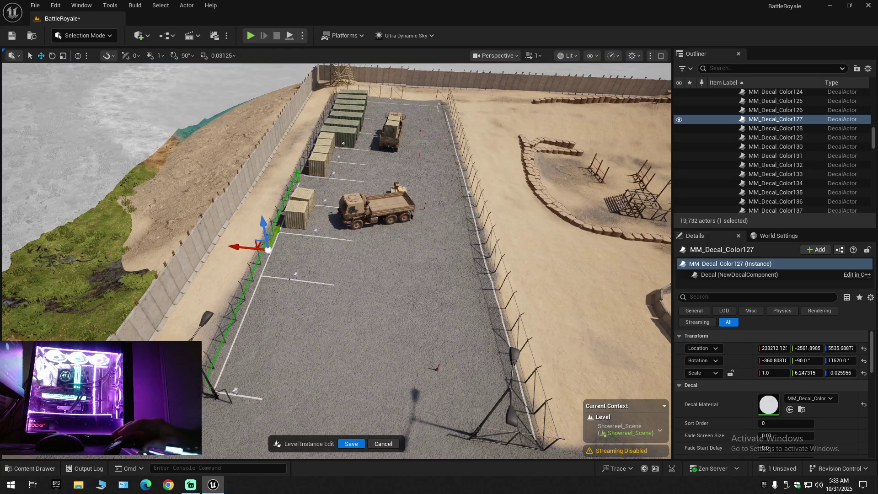
{"action": "key", "text": "Delete"}
{"action": "left_click", "coordinate": [464, 194]}
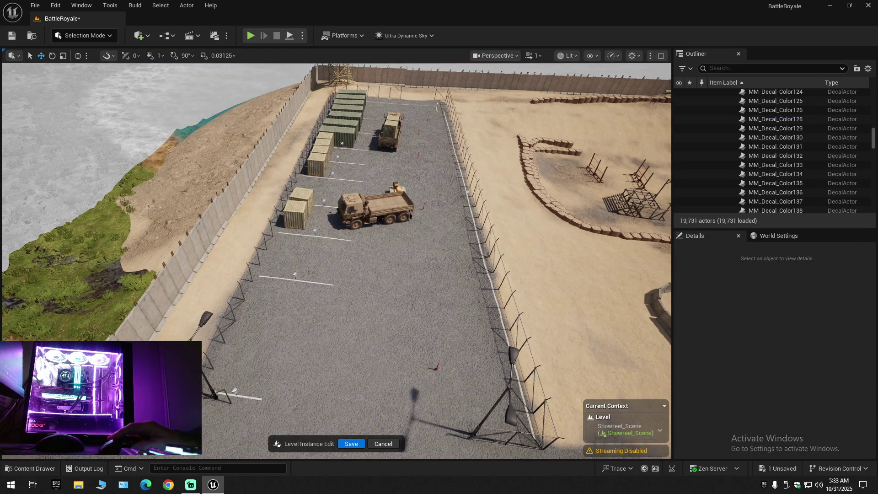
{"action": "left_click_drag", "start_coordinate": [449, 190], "coordinate": [286, 190]}
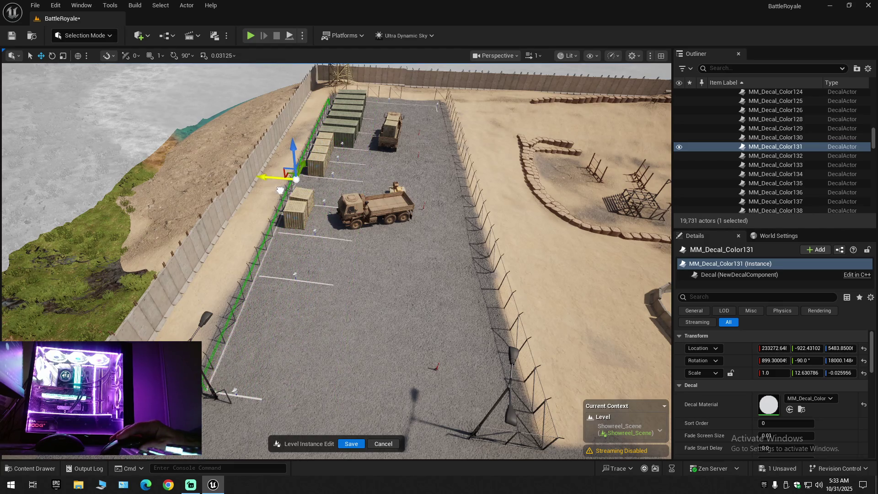
{"action": "scroll", "coordinate": [286, 190], "scroll_direction": "up", "scroll_amount": 3}
{"action": "scroll", "coordinate": [286, 190], "scroll_direction": "up", "scroll_amount": 5}
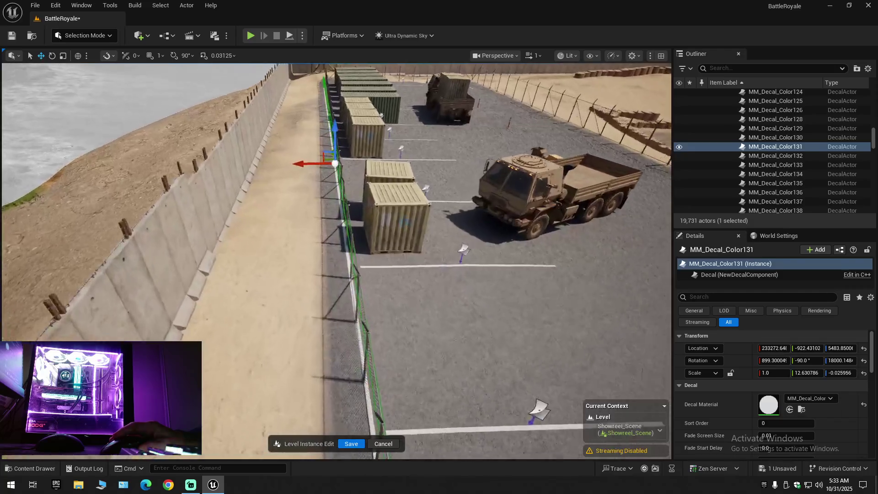
{"action": "scroll", "coordinate": [292, 189], "scroll_direction": "down", "scroll_amount": 2}
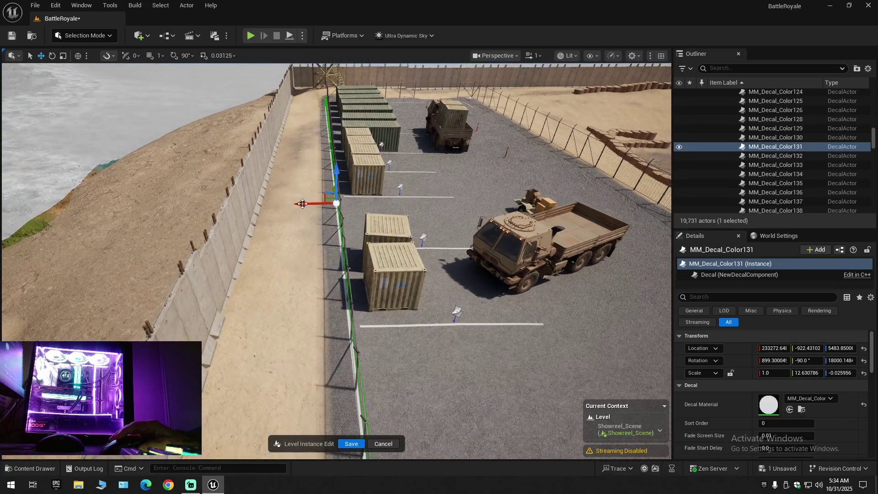
{"action": "left_click_drag", "start_coordinate": [322, 204], "coordinate": [308, 203]}
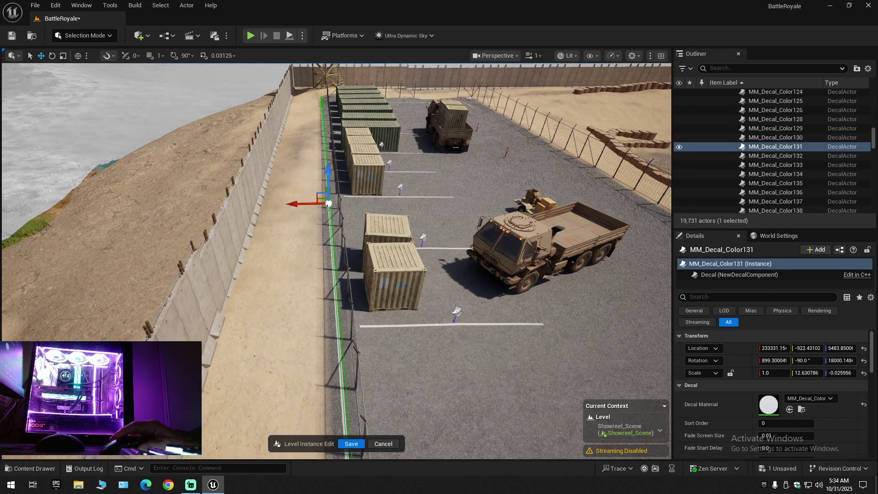
Rotate the relocated line decal to face the other way along the fence base.
{"action": "key", "text": "e"}
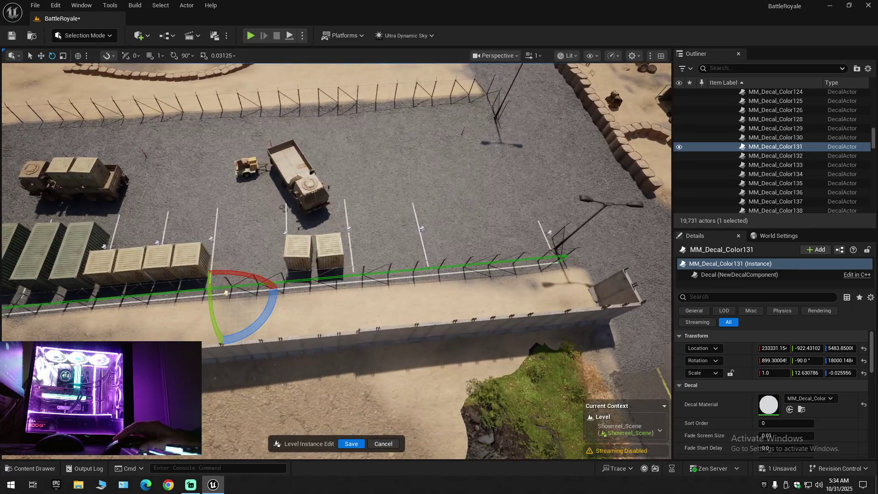
{"action": "left_click_drag", "start_coordinate": [261, 311], "coordinate": [264, 313]}
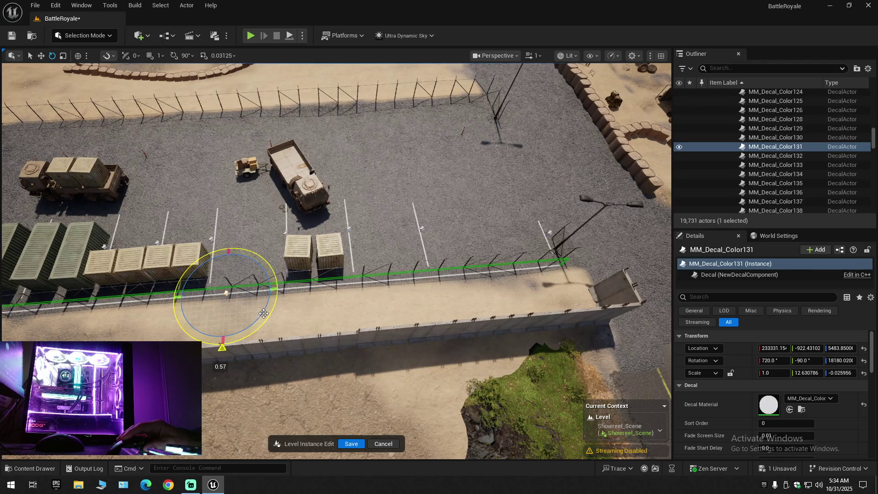
{"action": "left_click_drag", "start_coordinate": [275, 310], "coordinate": [192, 316]}
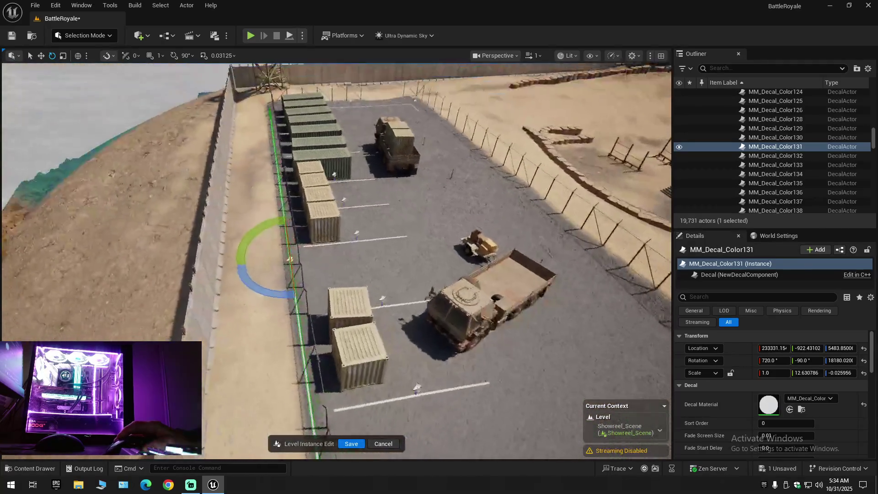
{"action": "scroll", "coordinate": [336, 261], "scroll_direction": "up", "scroll_amount": 3}
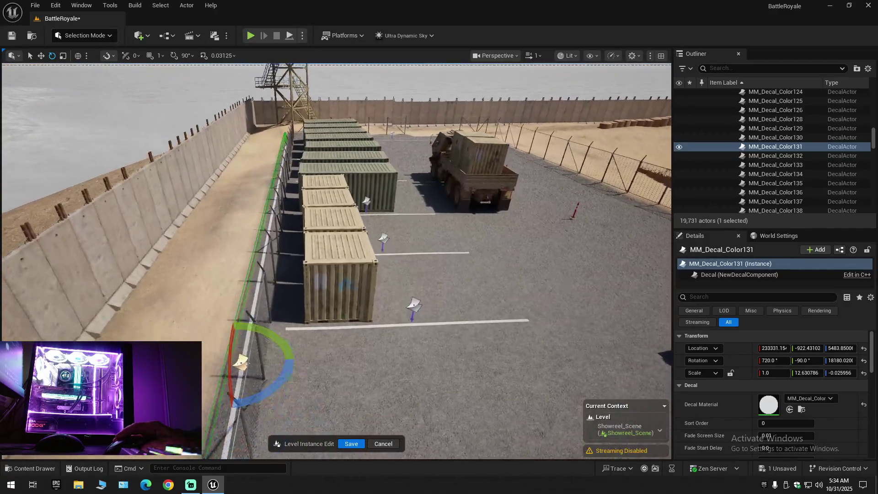
{"action": "scroll", "coordinate": [336, 261], "scroll_direction": "down", "scroll_amount": 1}
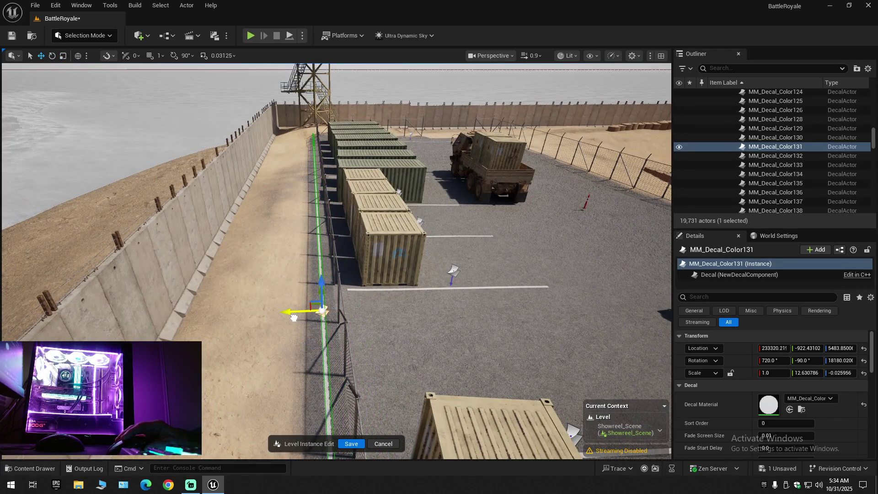
{"action": "mouse_move", "coordinate": [336, 261]}
{"action": "left_mouse_down"}
{"action": "mouse_move", "coordinate": [320, 256]}
{"action": "mouse_move", "coordinate": [348, 259]}
{"action": "mouse_move", "coordinate": [337, 265]}
{"action": "left_mouse_up"}
{"action": "scroll", "coordinate": [336, 261], "scroll_direction": "up", "scroll_amount": 1}
{"action": "key", "text": "w"}
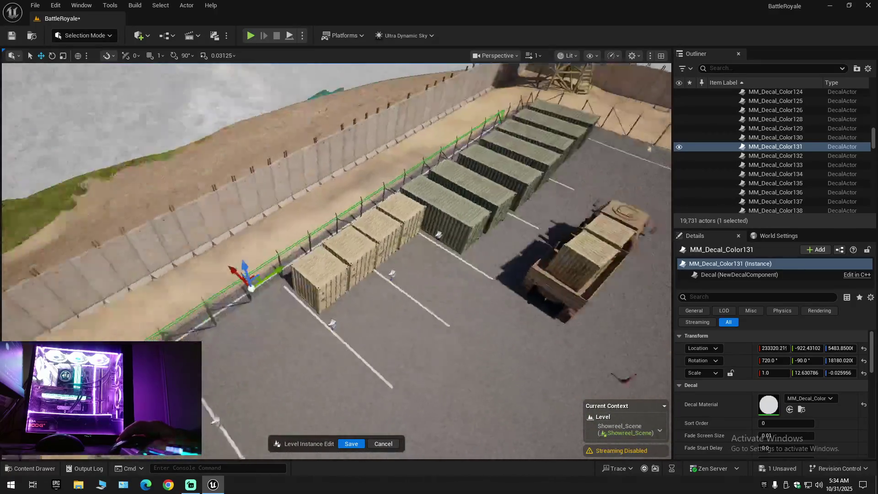
{"action": "mouse_move", "coordinate": [337, 261]}
{"action": "left_mouse_down"}
{"action": "mouse_move", "coordinate": [274, 254]}
{"action": "mouse_move", "coordinate": [305, 255]}
{"action": "left_mouse_up"}
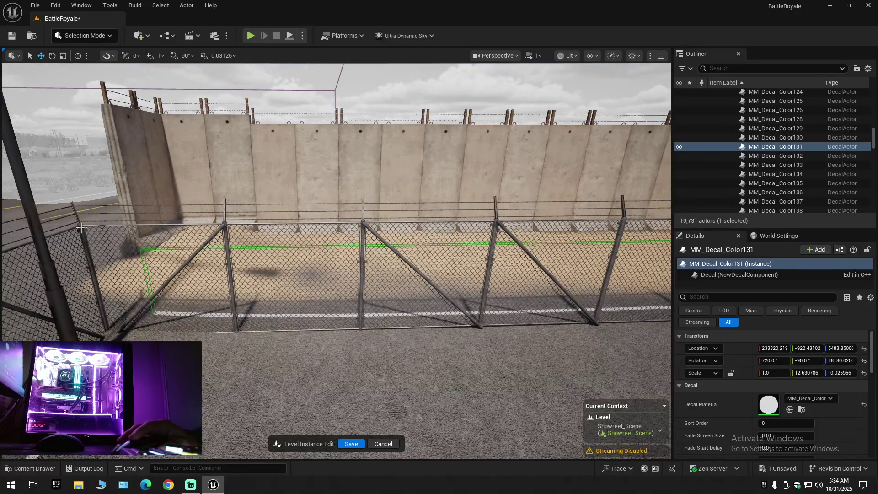
Select four pieces along the fence and shift them slightly along the fence line.
{"action": "left_click", "coordinate": [81, 228]}
{"action": "left_click", "coordinate": [293, 256], "text": "ctrl"}
{"action": "mouse_move", "coordinate": [292, 256]}
{"action": "left_mouse_down"}
{"action": "mouse_move", "coordinate": [270, 257]}
{"action": "mouse_move", "coordinate": [328, 265]}
{"action": "mouse_move", "coordinate": [315, 272]}
{"action": "mouse_move", "coordinate": [315, 293]}
{"action": "mouse_move", "coordinate": [279, 266]}
{"action": "mouse_move", "coordinate": [279, 231]}
{"action": "mouse_move", "coordinate": [250, 275]}
{"action": "left_mouse_up"}
{"action": "left_click", "coordinate": [315, 260], "text": "ctrl"}
{"action": "left_click", "coordinate": [279, 277], "text": "ctrl"}
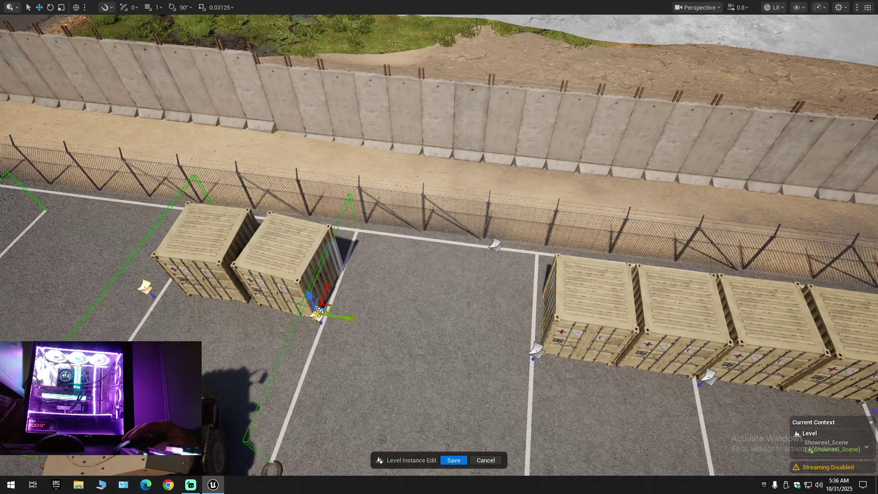
{"action": "scroll", "coordinate": [360, 319], "scroll_direction": "down", "scroll_amount": 5}
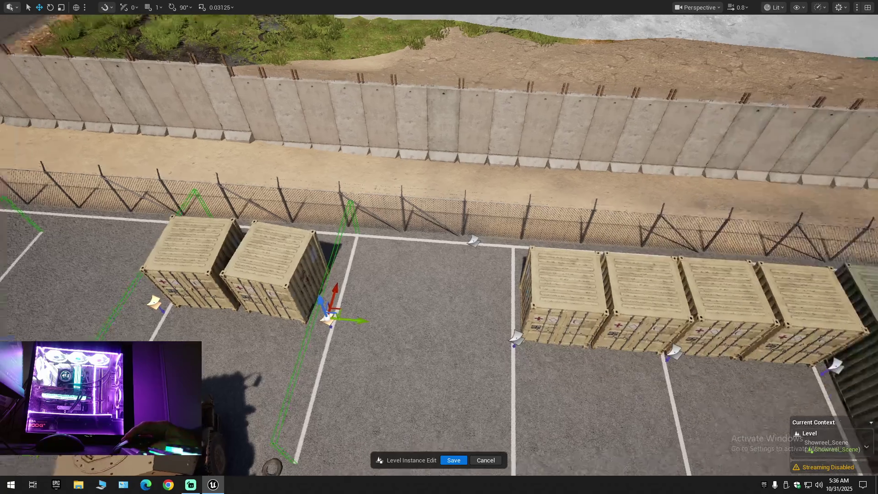
{"action": "scroll", "coordinate": [439, 247], "scroll_direction": "up", "scroll_amount": 3}
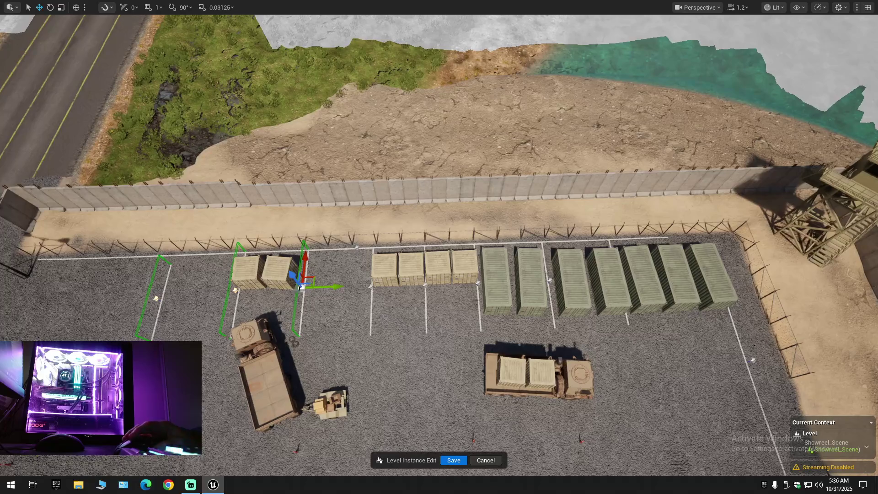
{"action": "left_click_drag", "start_coordinate": [335, 288], "coordinate": [340, 288]}
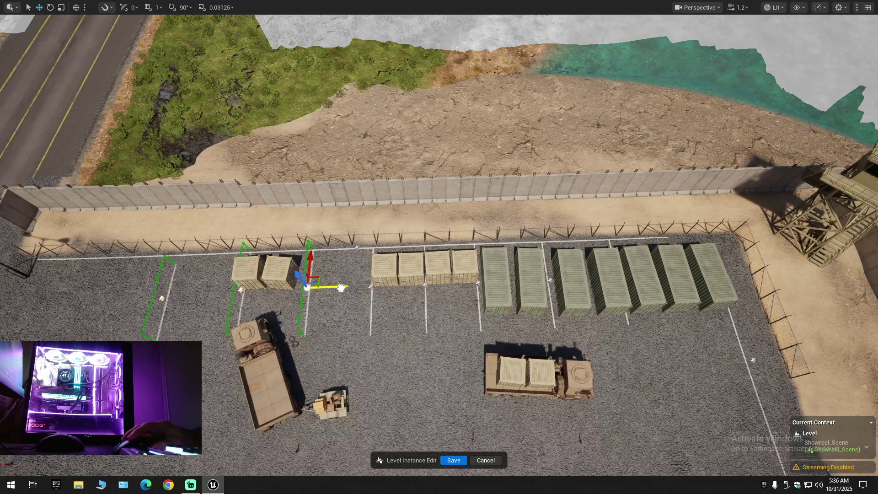
Slide the selected parking-line decals left, then back right against the tan container's edge.
{"action": "key", "text": "w"}
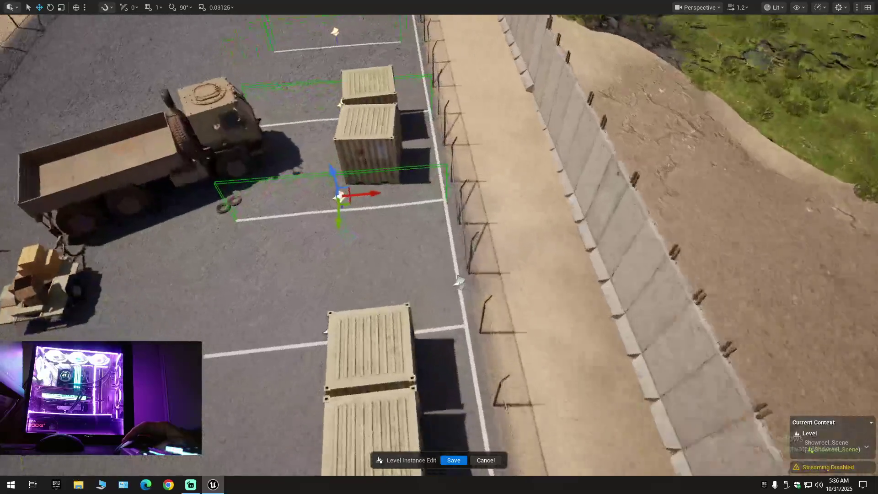
{"action": "key", "text": "w"}
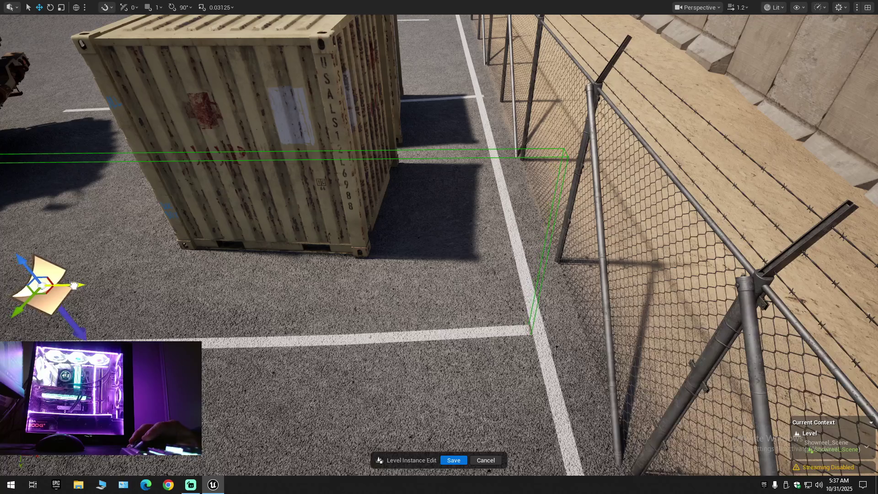
{"action": "mouse_move", "coordinate": [77, 287]}
{"action": "left_mouse_down"}
{"action": "mouse_move", "coordinate": [183, 290]}
{"action": "mouse_move", "coordinate": [330, 166]}
{"action": "mouse_move", "coordinate": [333, 297]}
{"action": "left_mouse_up"}
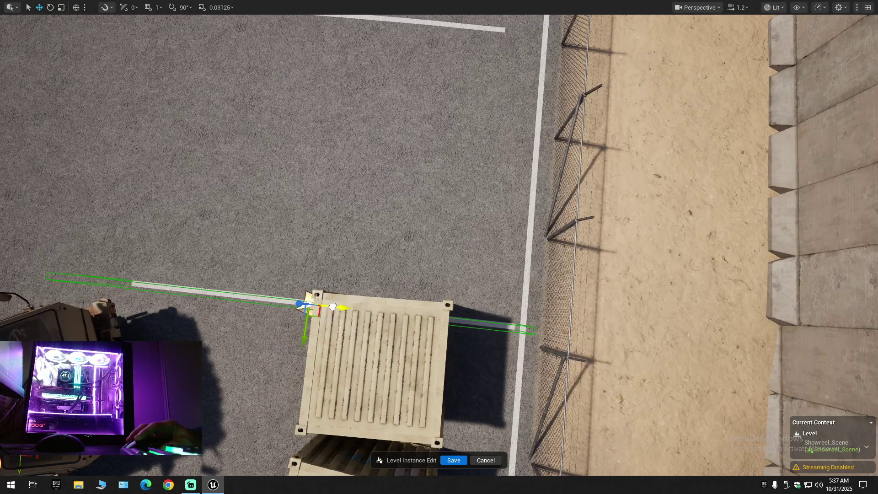
{"action": "mouse_move", "coordinate": [333, 298]}
{"action": "left_mouse_down"}
{"action": "mouse_move", "coordinate": [333, 238]}
{"action": "mouse_move", "coordinate": [321, 238]}
{"action": "mouse_move", "coordinate": [350, 240]}
{"action": "mouse_move", "coordinate": [325, 279]}
{"action": "mouse_move", "coordinate": [321, 256]}
{"action": "left_mouse_up"}
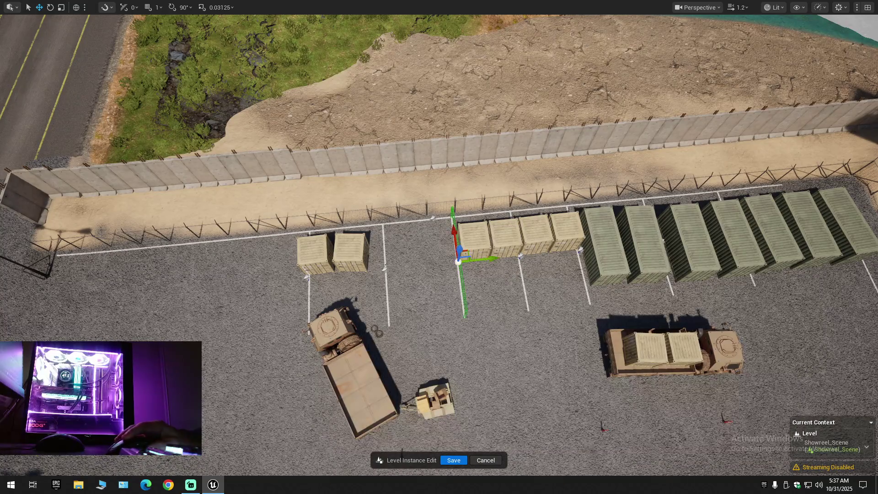
{"action": "left_click", "coordinate": [384, 269], "text": "ctrl"}
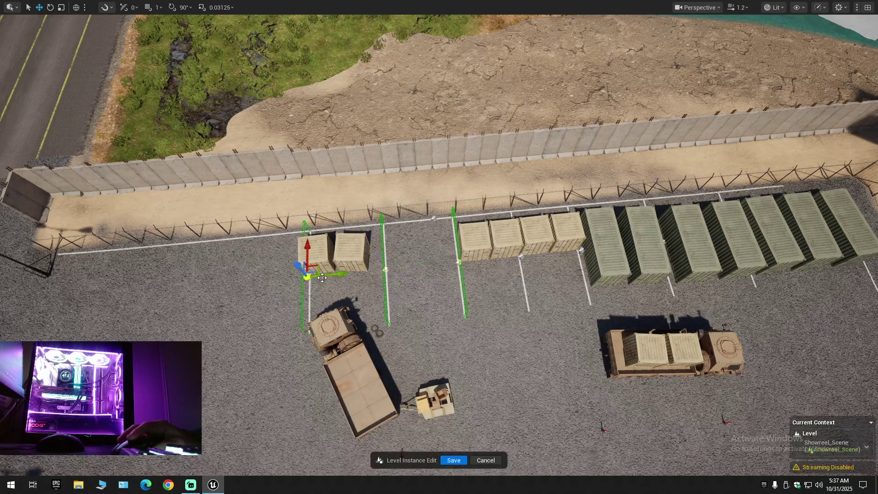
{"action": "left_click_drag", "start_coordinate": [340, 275], "coordinate": [192, 274]}
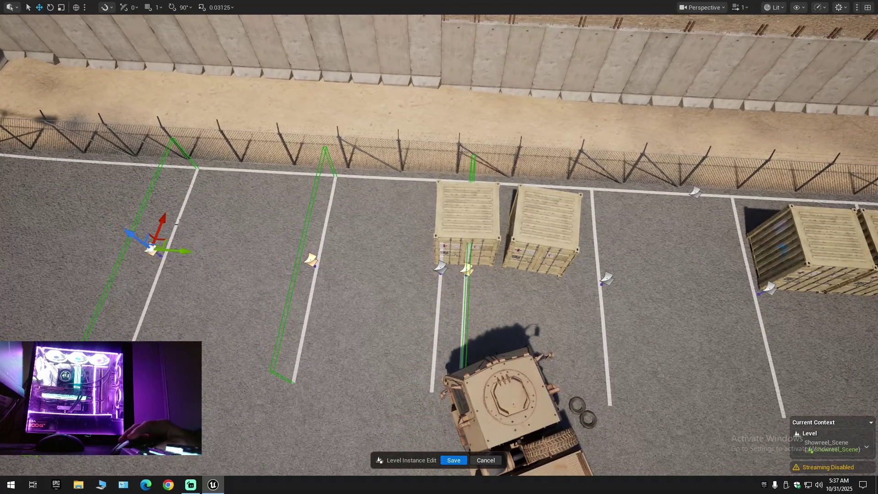
{"action": "left_click_drag", "start_coordinate": [182, 251], "coordinate": [141, 257]}
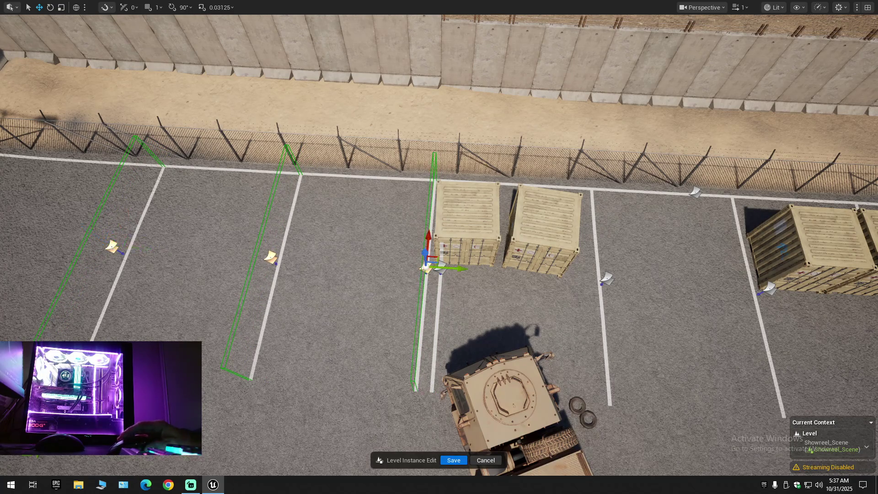
{"action": "scroll", "coordinate": [439, 247], "scroll_direction": "up", "scroll_amount": 5}
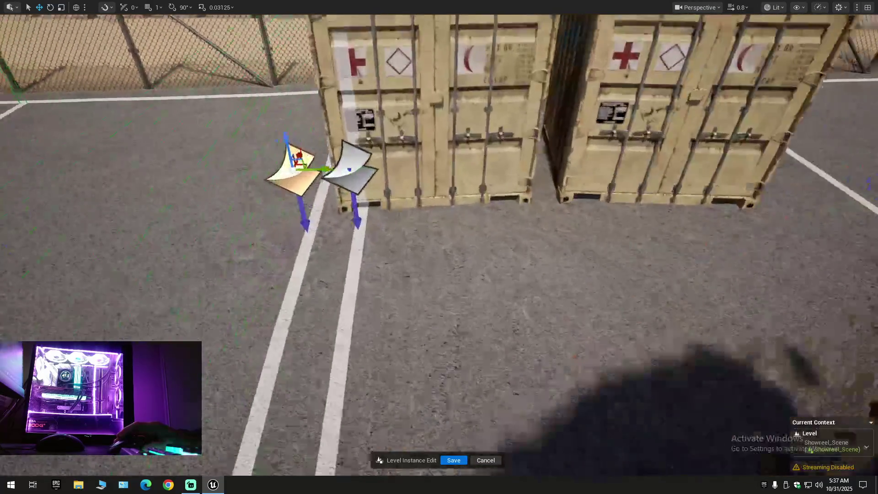
{"action": "scroll", "coordinate": [298, 247], "scroll_direction": "up", "scroll_amount": 3}
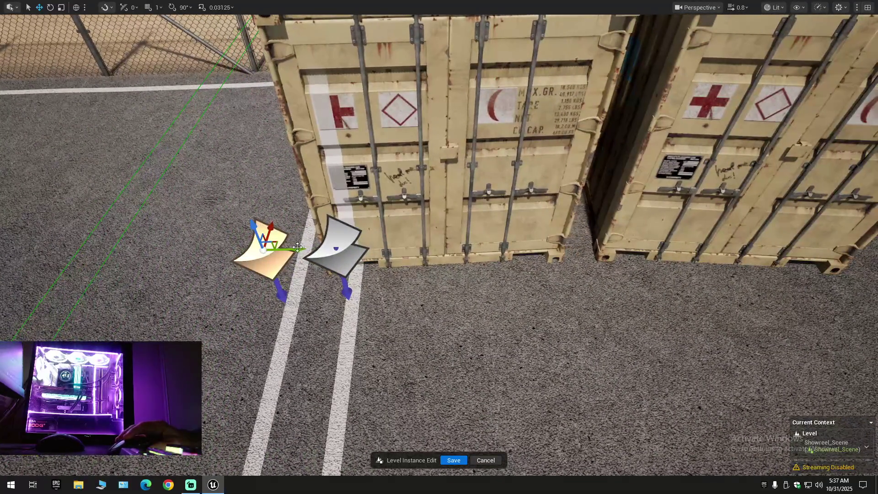
{"action": "left_click_drag", "start_coordinate": [290, 249], "coordinate": [365, 264]}
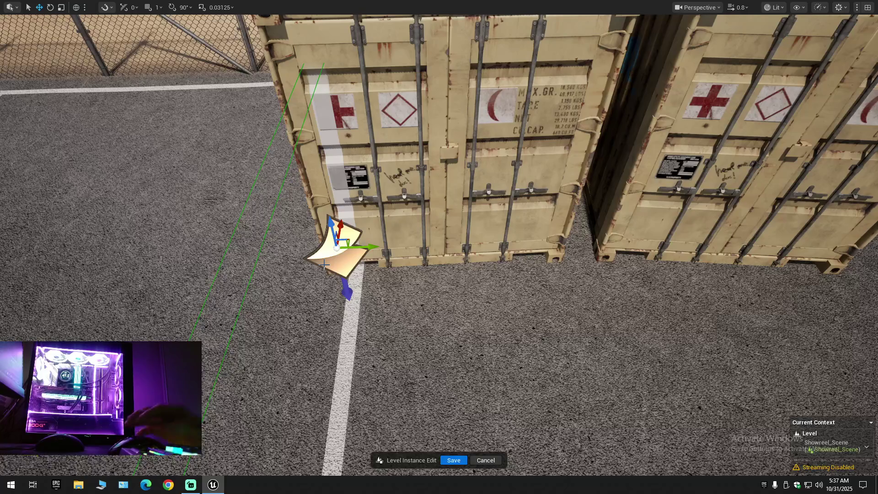
{"action": "scroll", "coordinate": [366, 305], "scroll_direction": "down", "scroll_amount": 15}
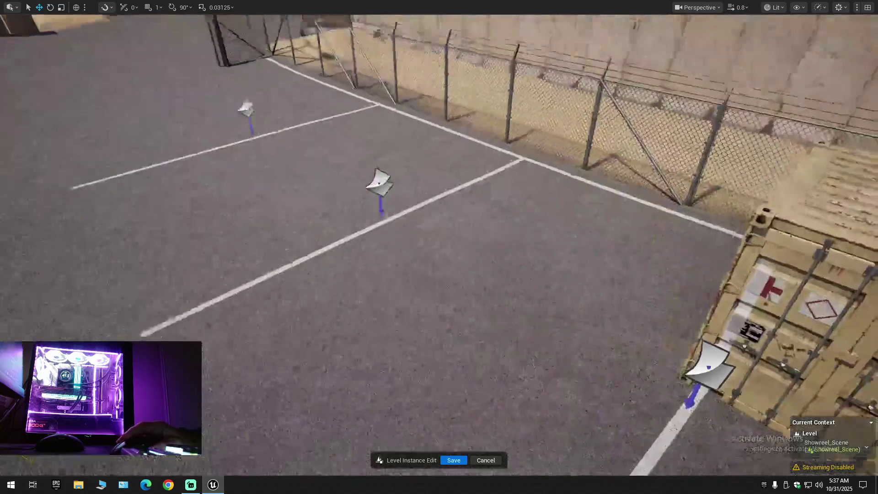
Pull the cargo truck away from its trailer and turn it around roughly 160°.
{"action": "scroll", "coordinate": [439, 247], "scroll_direction": "up", "scroll_amount": 10}
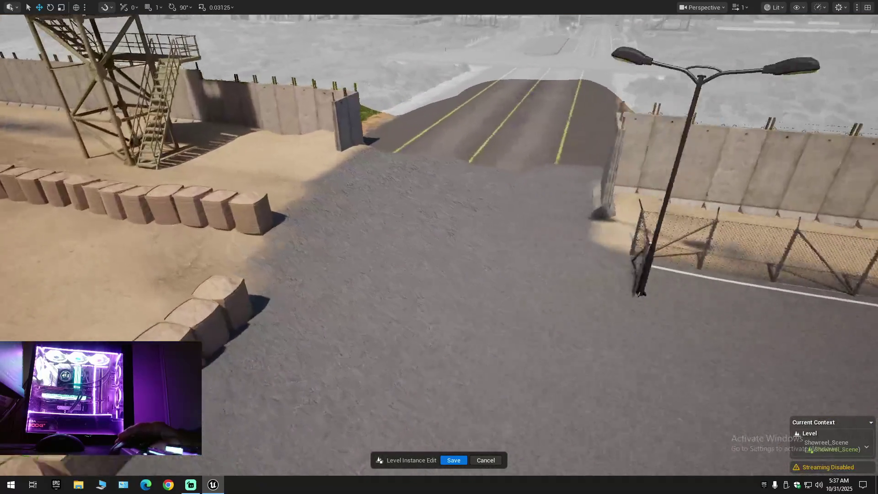
{"action": "scroll", "coordinate": [439, 247], "scroll_direction": "down", "scroll_amount": 10}
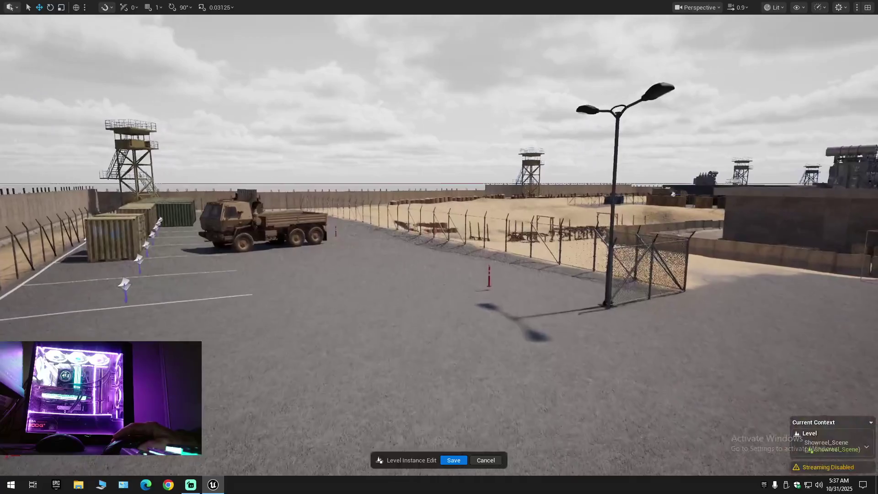
{"action": "scroll", "coordinate": [440, 247], "scroll_direction": "up", "scroll_amount": 10}
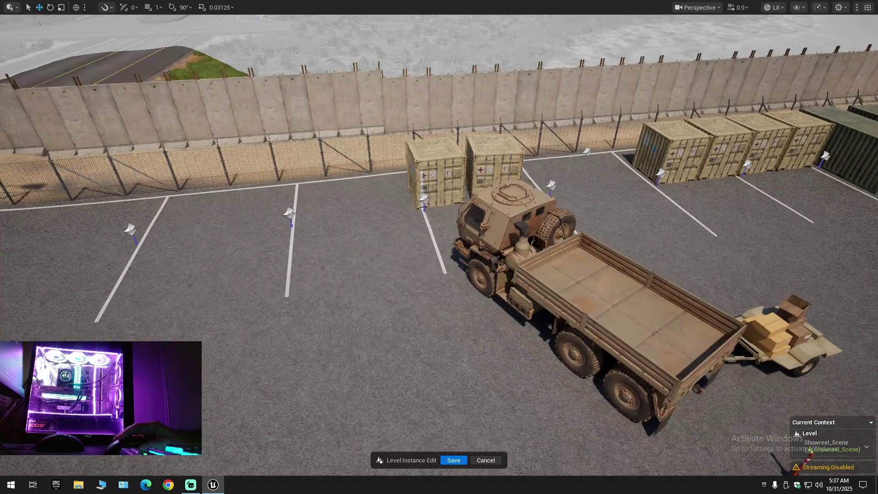
{"action": "left_click", "coordinate": [544, 296]}
{"action": "mouse_move", "coordinate": [556, 302]}
{"action": "left_mouse_down"}
{"action": "mouse_move", "coordinate": [570, 306]}
{"action": "mouse_move", "coordinate": [318, 325]}
{"action": "left_mouse_up"}
{"action": "key", "text": "e"}
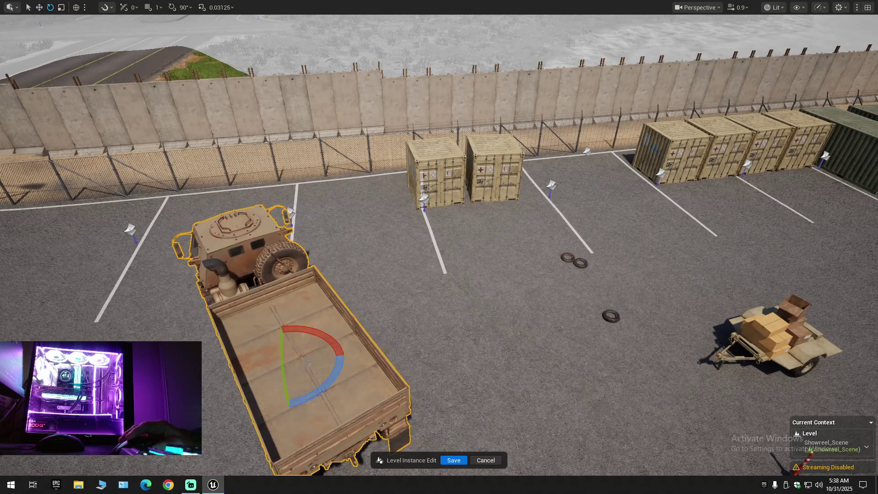
{"action": "left_click_drag", "start_coordinate": [319, 392], "coordinate": [263, 418]}
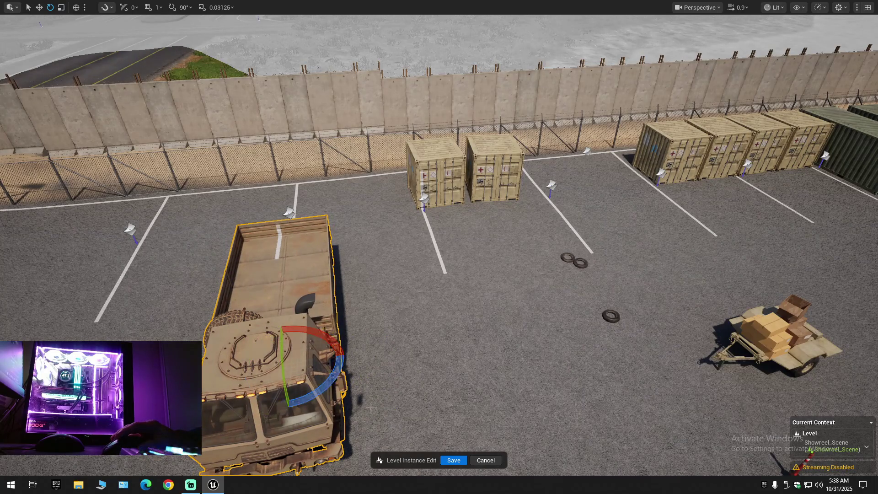
{"action": "scroll", "coordinate": [371, 407], "scroll_direction": "down", "scroll_amount": 3}
{"action": "key", "text": "r"}
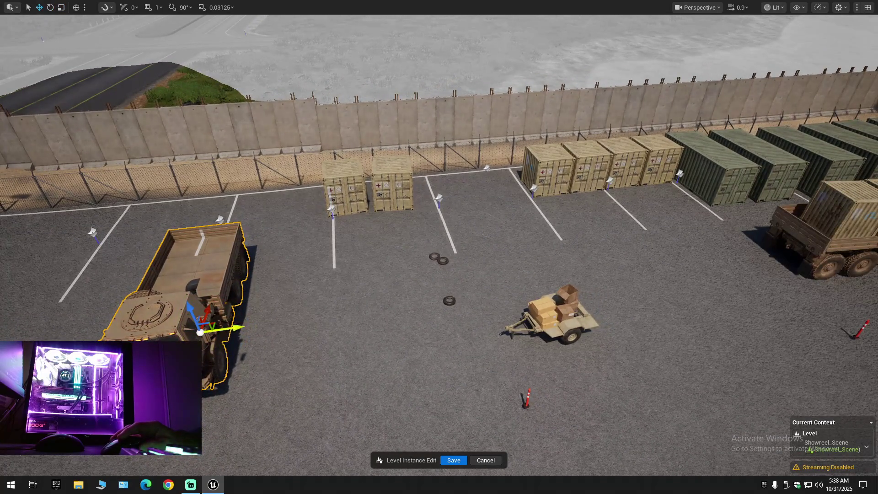
Move the truck into the empty bay between the containers and raise it onto the asphalt.
{"action": "left_click_drag", "start_coordinate": [219, 379], "coordinate": [506, 339]}
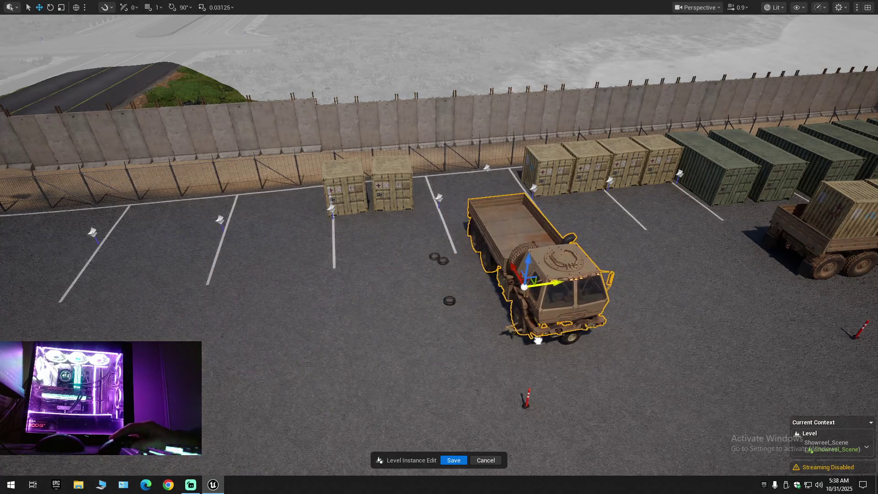
{"action": "scroll", "coordinate": [538, 340], "scroll_direction": "up", "scroll_amount": 5}
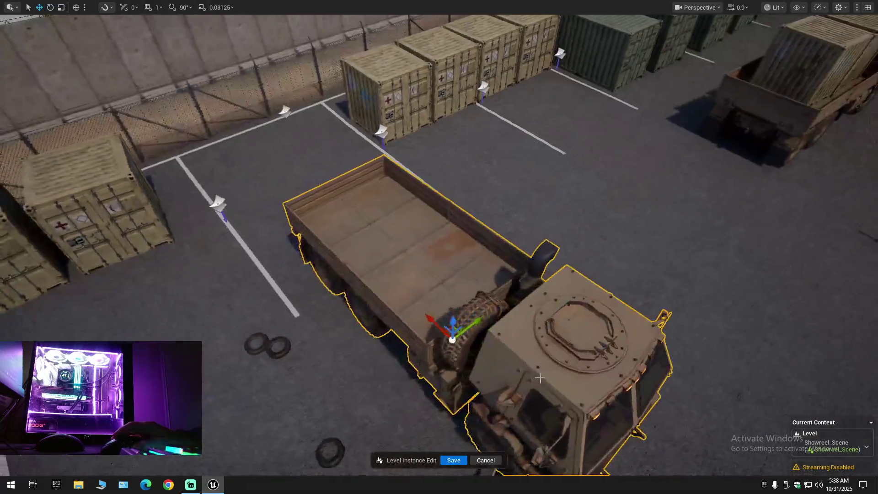
{"action": "mouse_move", "coordinate": [540, 378]}
{"action": "left_mouse_down"}
{"action": "mouse_move", "coordinate": [533, 352]}
{"action": "mouse_move", "coordinate": [337, 261]}
{"action": "left_mouse_up"}
{"action": "mouse_move", "coordinate": [297, 237]}
{"action": "left_mouse_down"}
{"action": "mouse_move", "coordinate": [282, 230]}
{"action": "mouse_move", "coordinate": [356, 187]}
{"action": "mouse_move", "coordinate": [338, 224]}
{"action": "left_mouse_up"}
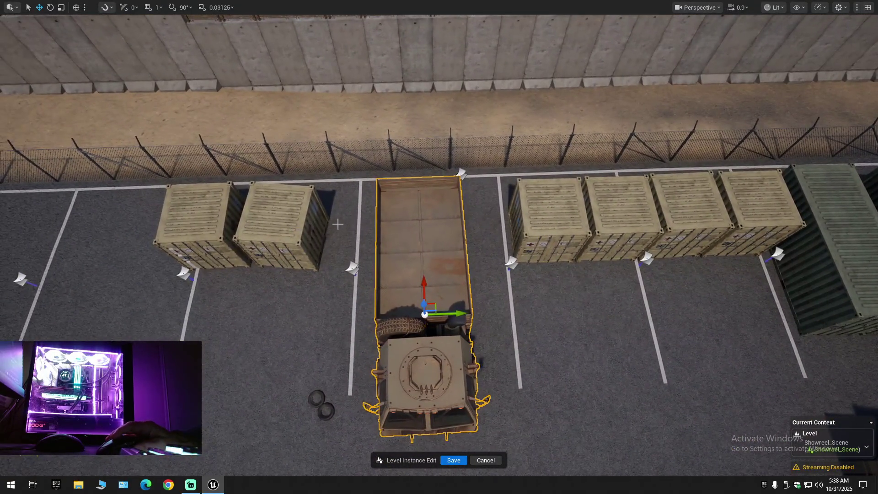
{"action": "mouse_move", "coordinate": [455, 312]}
{"action": "left_mouse_down"}
{"action": "mouse_move", "coordinate": [471, 313]}
{"action": "mouse_move", "coordinate": [448, 279]}
{"action": "mouse_move", "coordinate": [433, 305]}
{"action": "mouse_move", "coordinate": [439, 293]}
{"action": "mouse_move", "coordinate": [480, 319]}
{"action": "left_mouse_up"}
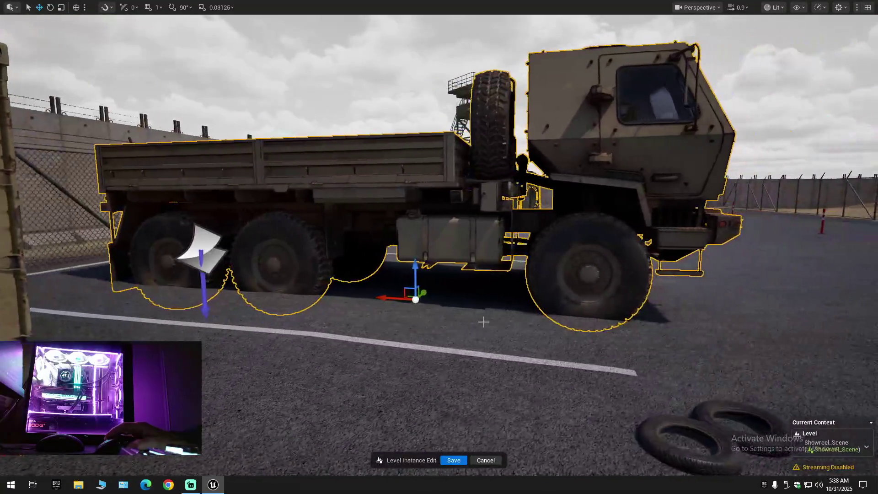
{"action": "mouse_move", "coordinate": [410, 271]}
{"action": "left_mouse_down"}
{"action": "mouse_move", "coordinate": [409, 240]}
{"action": "mouse_move", "coordinate": [410, 249]}
{"action": "left_mouse_up"}
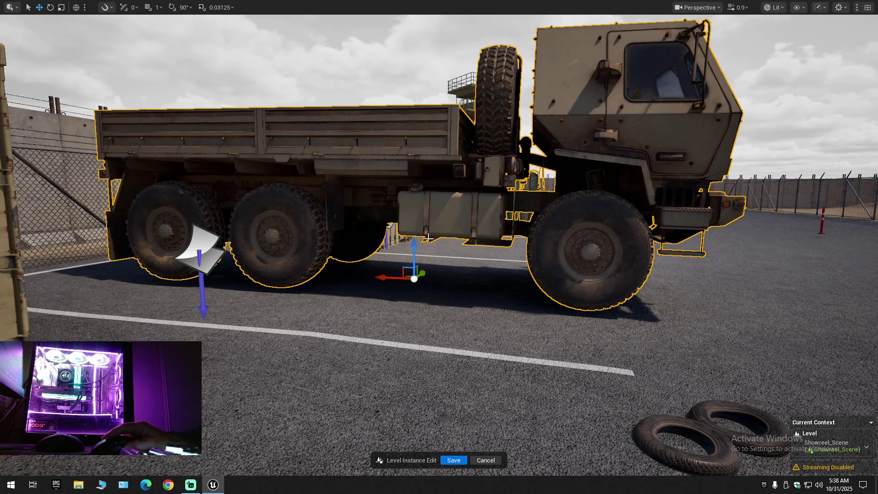
{"action": "mouse_move", "coordinate": [411, 244]}
{"action": "left_mouse_down"}
{"action": "mouse_move", "coordinate": [412, 209]}
{"action": "mouse_move", "coordinate": [414, 251]}
{"action": "left_mouse_up"}
{"action": "key", "text": "ctrl+z"}
{"action": "mouse_move", "coordinate": [407, 298]}
{"action": "left_mouse_down"}
{"action": "mouse_move", "coordinate": [389, 275]}
{"action": "mouse_move", "coordinate": [384, 238]}
{"action": "mouse_move", "coordinate": [394, 293]}
{"action": "mouse_move", "coordinate": [375, 302]}
{"action": "mouse_move", "coordinate": [398, 256]}
{"action": "mouse_move", "coordinate": [402, 274]}
{"action": "mouse_move", "coordinate": [346, 314]}
{"action": "left_mouse_up"}
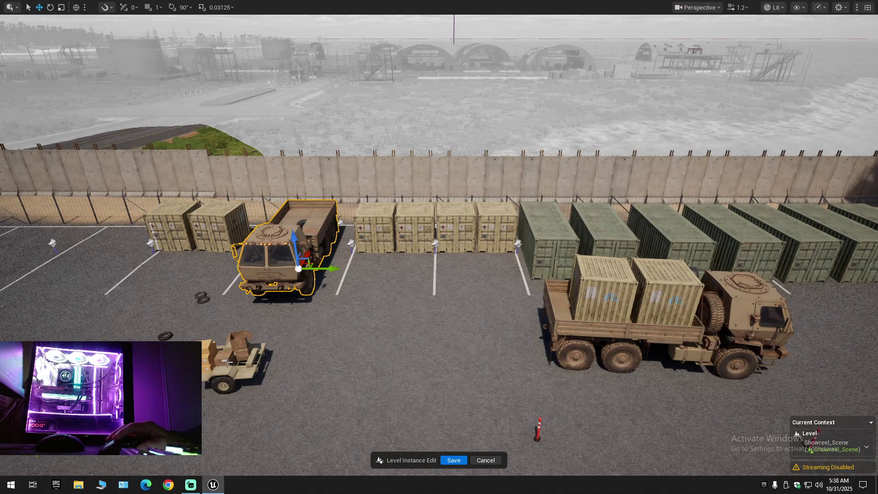
Select the crate-laden trailer and move it left next to the containers.
{"action": "left_click", "coordinate": [244, 366]}
{"action": "key", "text": "f"}
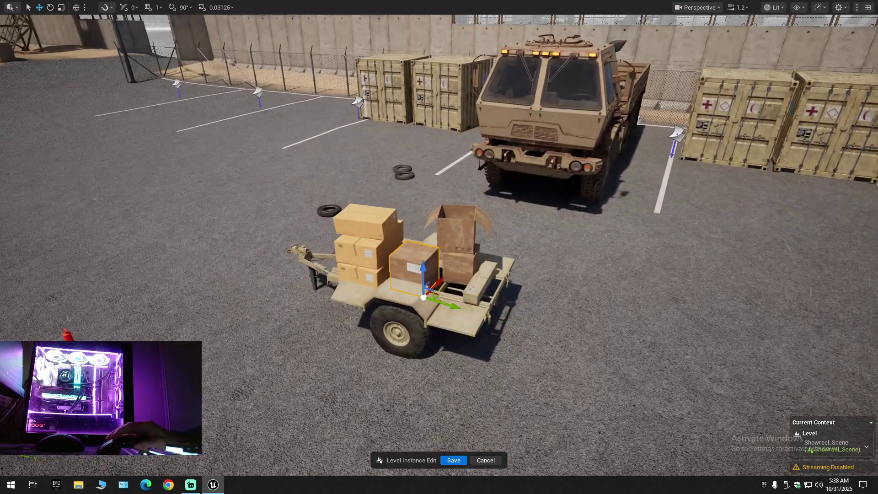
{"action": "left_click", "coordinate": [354, 296]}
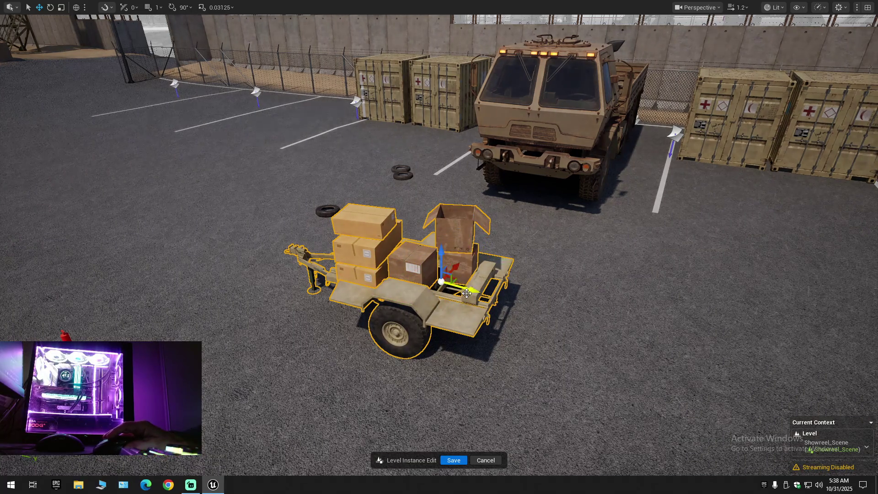
{"action": "mouse_move", "coordinate": [459, 291]}
{"action": "left_mouse_down"}
{"action": "mouse_move", "coordinate": [302, 245]}
{"action": "mouse_move", "coordinate": [223, 235]}
{"action": "left_mouse_up"}
{"action": "scroll", "coordinate": [308, 290], "scroll_direction": "down", "scroll_amount": 10}
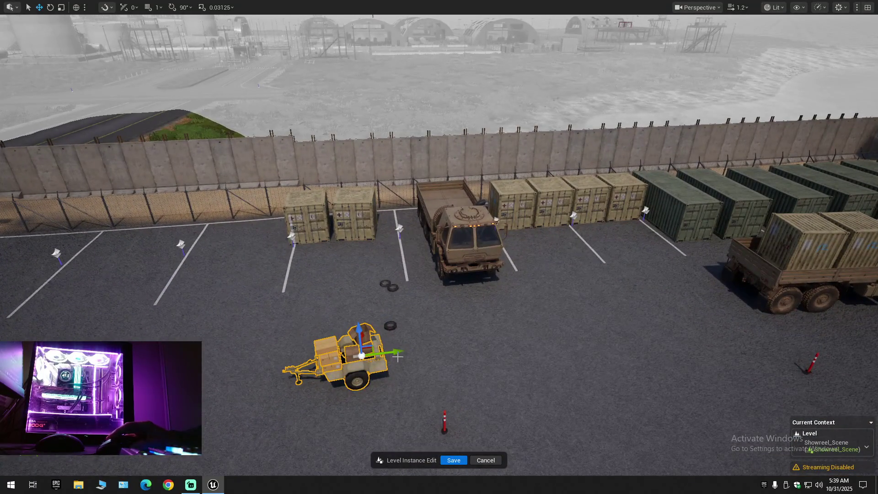
{"action": "left_click_drag", "start_coordinate": [384, 352], "coordinate": [284, 363]}
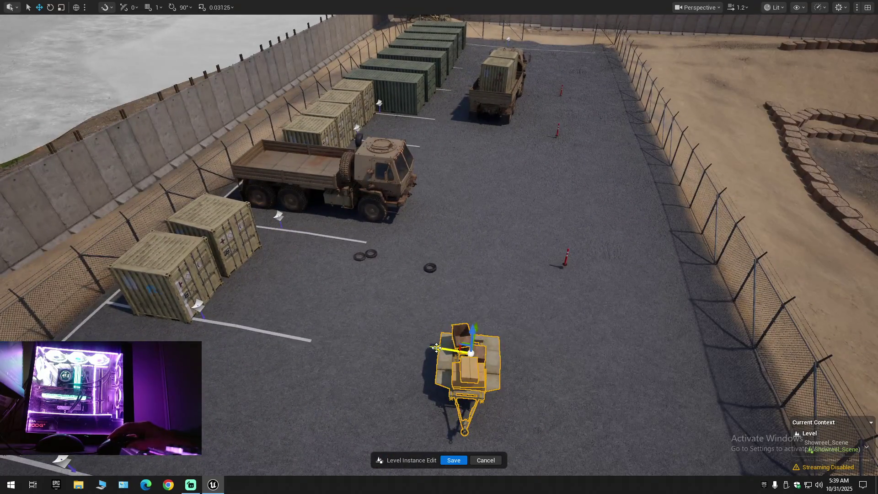
{"action": "left_click_drag", "start_coordinate": [437, 348], "coordinate": [220, 323]}
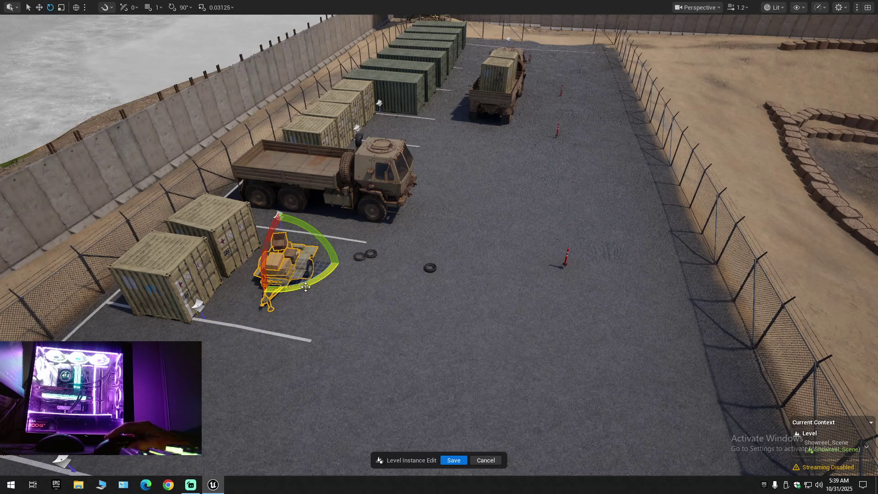
Shift the trailer along its length beside the containers and lower it slightly onto the ground.
{"action": "key", "text": "f"}
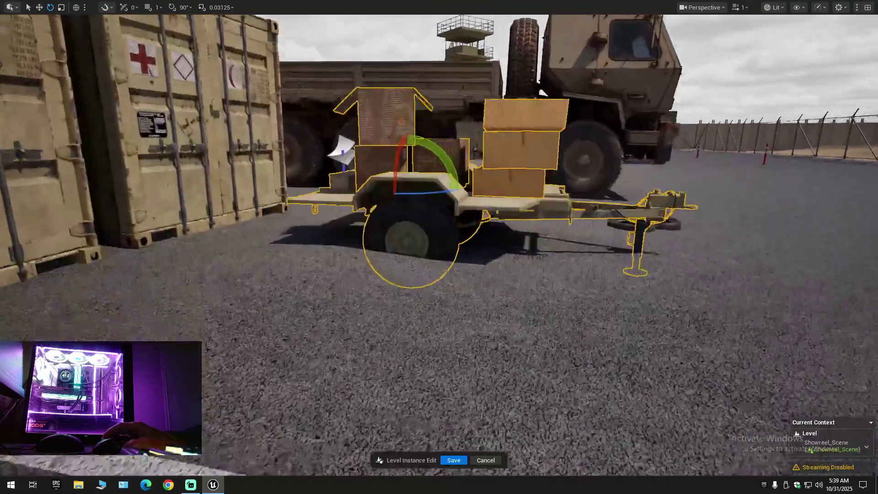
{"action": "key", "text": "r"}
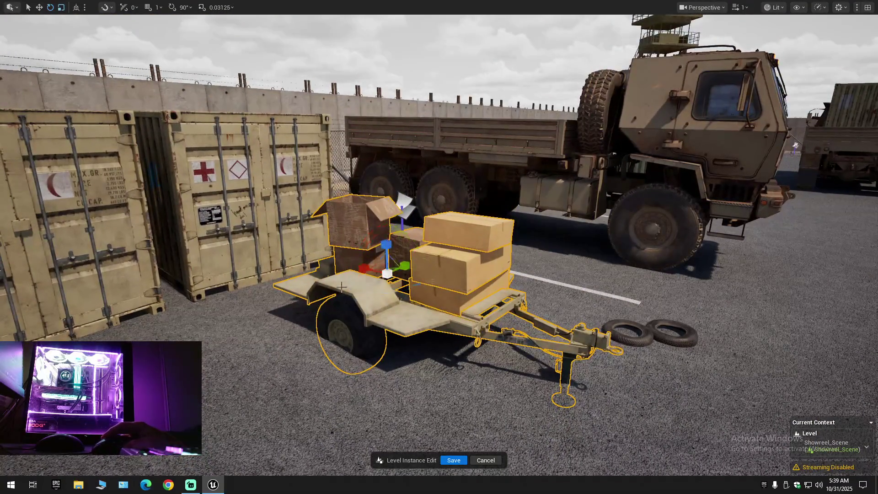
{"action": "mouse_move", "coordinate": [411, 269]}
{"action": "left_mouse_down"}
{"action": "mouse_move", "coordinate": [337, 275]}
{"action": "mouse_move", "coordinate": [345, 237]}
{"action": "mouse_move", "coordinate": [344, 245]}
{"action": "mouse_move", "coordinate": [183, 244]}
{"action": "left_mouse_up"}
{"action": "mouse_move", "coordinate": [373, 225]}
{"action": "left_mouse_down"}
{"action": "mouse_move", "coordinate": [215, 234]}
{"action": "mouse_move", "coordinate": [398, 286]}
{"action": "left_mouse_up"}
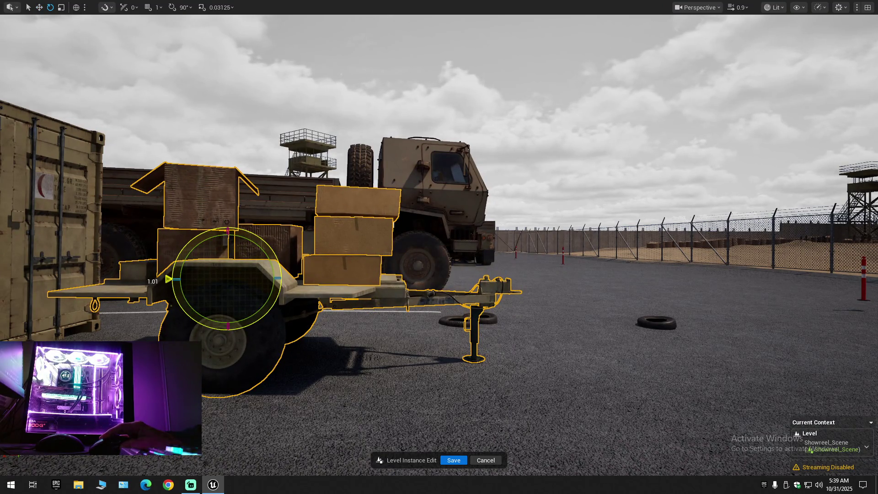
{"action": "mouse_move", "coordinate": [195, 278]}
{"action": "left_mouse_down"}
{"action": "mouse_move", "coordinate": [217, 303]}
{"action": "mouse_move", "coordinate": [272, 295]}
{"action": "mouse_move", "coordinate": [275, 286]}
{"action": "mouse_move", "coordinate": [256, 283]}
{"action": "mouse_move", "coordinate": [297, 275]}
{"action": "mouse_move", "coordinate": [302, 283]}
{"action": "mouse_move", "coordinate": [402, 300]}
{"action": "mouse_move", "coordinate": [394, 270]}
{"action": "left_mouse_up"}
{"action": "scroll", "coordinate": [274, 286], "scroll_direction": "up", "scroll_amount": 1}
{"action": "key", "text": "e"}
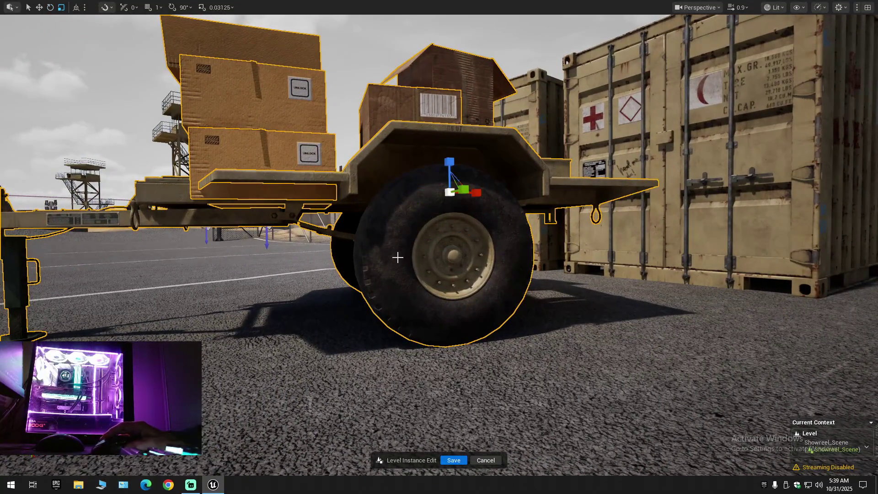
{"action": "mouse_move", "coordinate": [449, 166]}
{"action": "left_mouse_down"}
{"action": "mouse_move", "coordinate": [439, 197]}
{"action": "mouse_move", "coordinate": [407, 201]}
{"action": "mouse_move", "coordinate": [407, 256]}
{"action": "mouse_move", "coordinate": [443, 242]}
{"action": "left_mouse_up"}
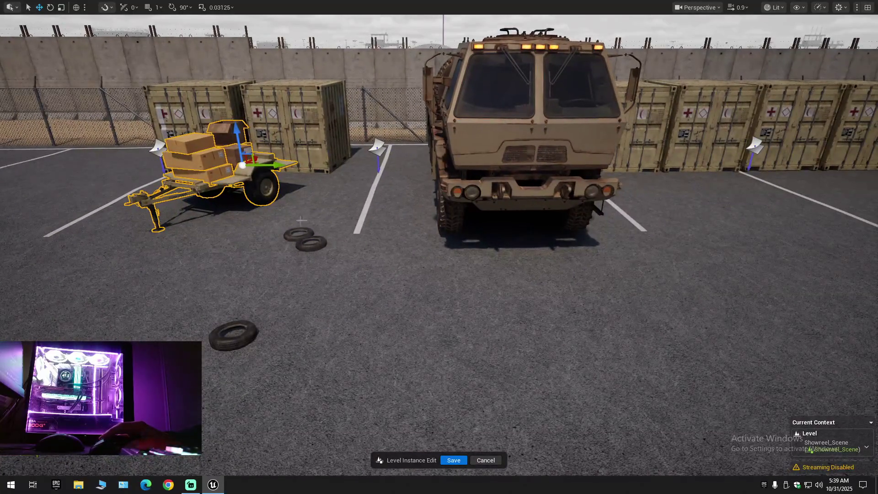
Bring the stacked tires and the lone tire together, dropping each to the ground with End.
{"action": "left_click", "coordinate": [314, 249]}
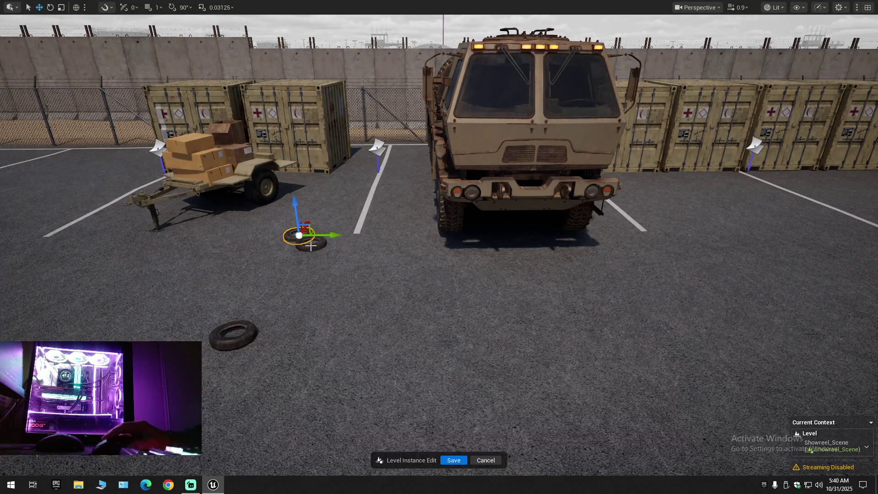
{"action": "mouse_move", "coordinate": [319, 231]}
{"action": "left_mouse_down"}
{"action": "mouse_move", "coordinate": [347, 184]}
{"action": "mouse_move", "coordinate": [326, 156]}
{"action": "left_mouse_up"}
{"action": "key", "text": "End"}
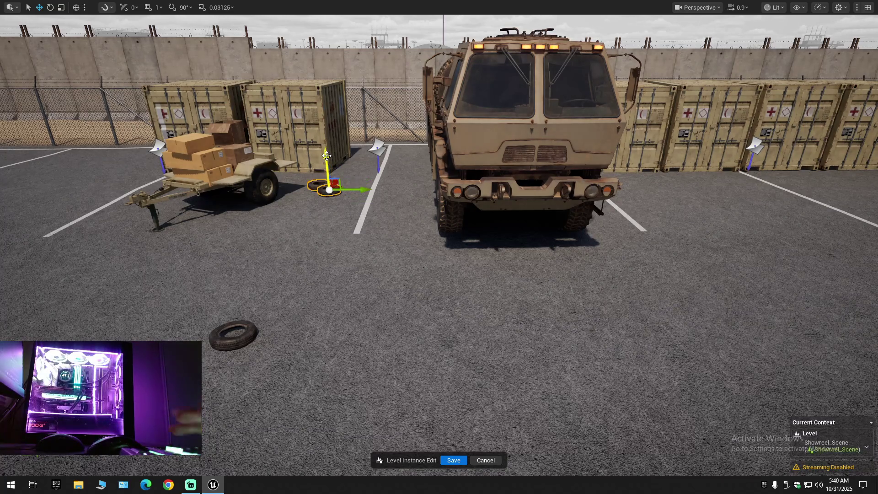
{"action": "left_click", "coordinate": [254, 329]}
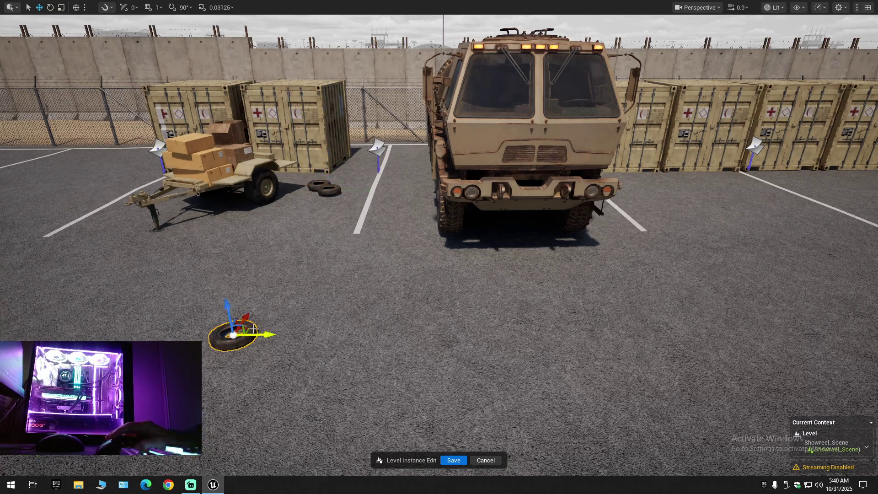
{"action": "left_click_drag", "start_coordinate": [250, 320], "coordinate": [301, 225]}
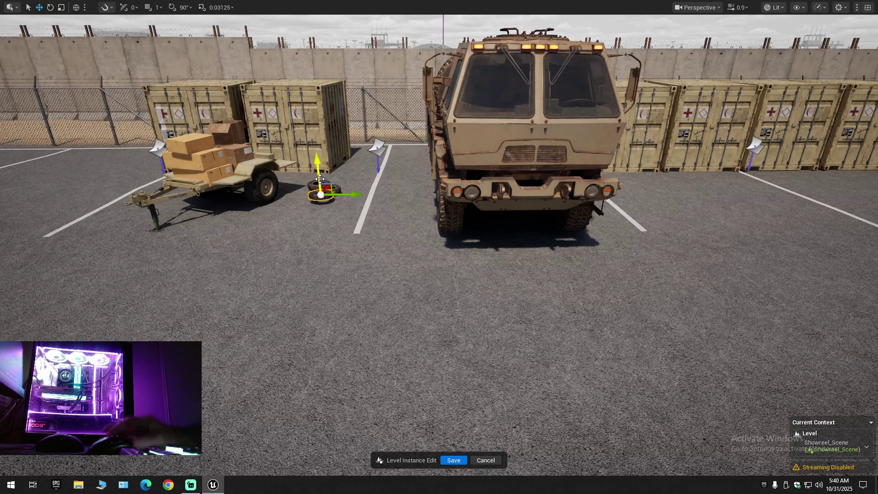
{"action": "key", "text": "f"}
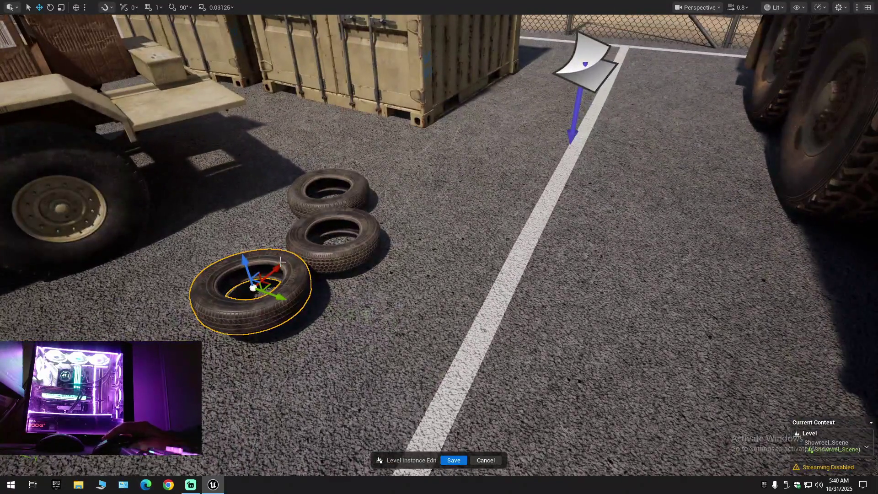
{"action": "mouse_move", "coordinate": [284, 267]}
{"action": "left_mouse_down"}
{"action": "mouse_move", "coordinate": [269, 281]}
{"action": "mouse_move", "coordinate": [220, 283]}
{"action": "mouse_move", "coordinate": [253, 249]}
{"action": "mouse_move", "coordinate": [294, 226]}
{"action": "left_mouse_up"}
{"action": "key", "text": "End"}
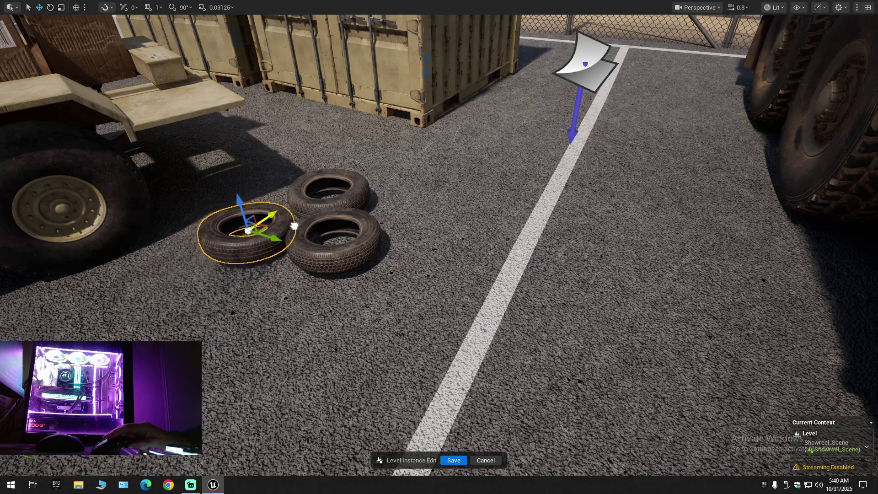
Tilt one tire about ten degrees and lower it against the others.
{"action": "key", "text": "f"}
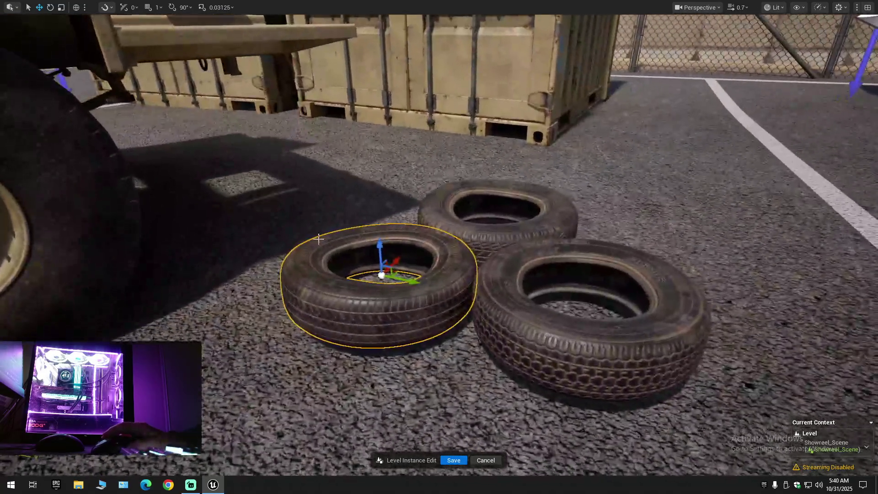
{"action": "key", "text": "e"}
{"action": "mouse_move", "coordinate": [423, 275]}
{"action": "left_mouse_down"}
{"action": "mouse_move", "coordinate": [414, 254]}
{"action": "mouse_move", "coordinate": [389, 252]}
{"action": "mouse_move", "coordinate": [405, 251]}
{"action": "mouse_move", "coordinate": [366, 215]}
{"action": "mouse_move", "coordinate": [364, 249]}
{"action": "mouse_move", "coordinate": [389, 254]}
{"action": "mouse_move", "coordinate": [395, 235]}
{"action": "mouse_move", "coordinate": [420, 249]}
{"action": "left_mouse_up"}
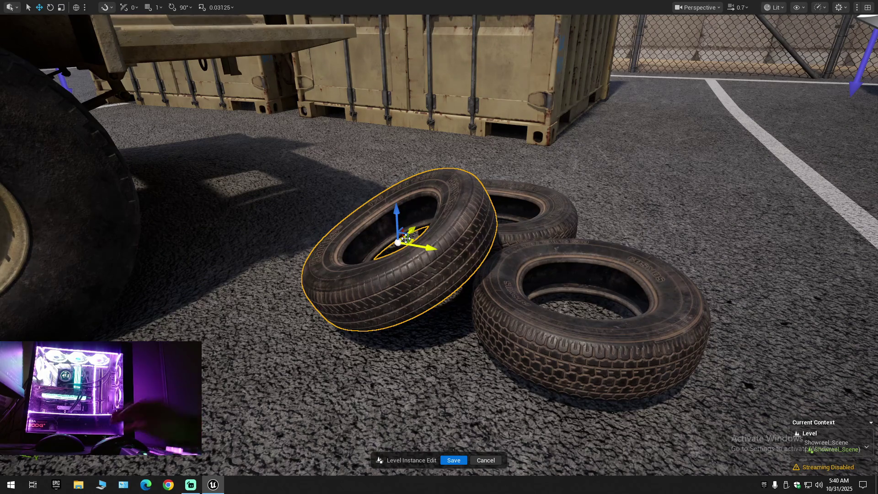
{"action": "scroll", "coordinate": [405, 239], "scroll_direction": "down", "scroll_amount": 1}
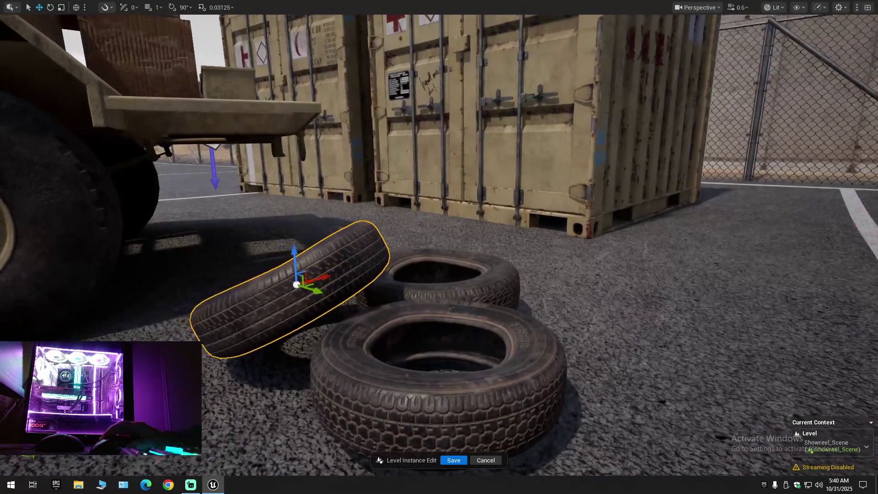
{"action": "left_click_drag", "start_coordinate": [300, 255], "coordinate": [298, 272]}
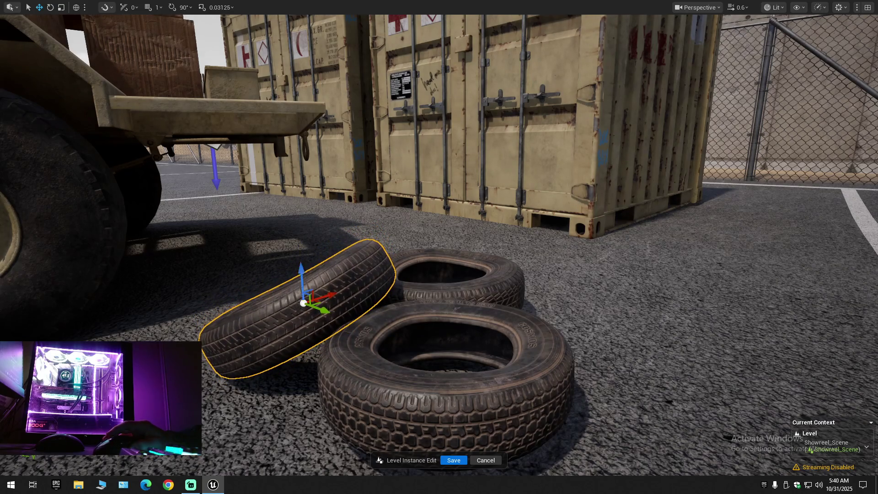
{"action": "scroll", "coordinate": [298, 272], "scroll_direction": "down", "scroll_amount": 1}
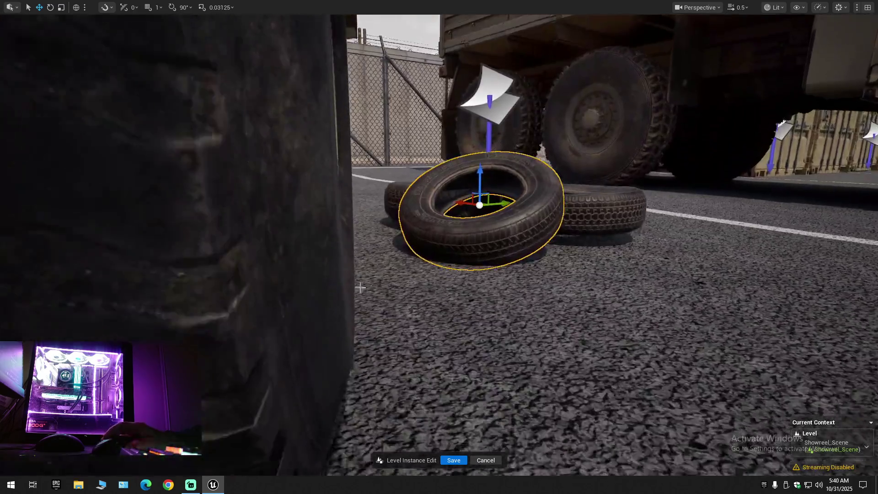
{"action": "left_click_drag", "start_coordinate": [360, 288], "coordinate": [361, 287]}
Inspect the tire pile from around the trailer, selecting the front and then the middle tire.
{"action": "left_click", "coordinate": [304, 297]}
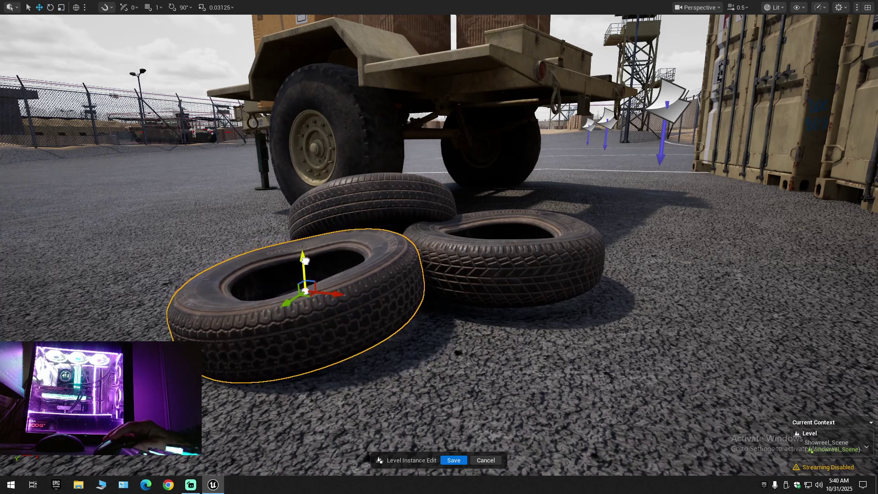
{"action": "left_click_drag", "start_coordinate": [304, 298], "coordinate": [303, 298]}
{"action": "scroll", "coordinate": [304, 298], "scroll_direction": "down", "scroll_amount": 1}
{"action": "left_click_drag", "start_coordinate": [325, 265], "coordinate": [325, 265]}
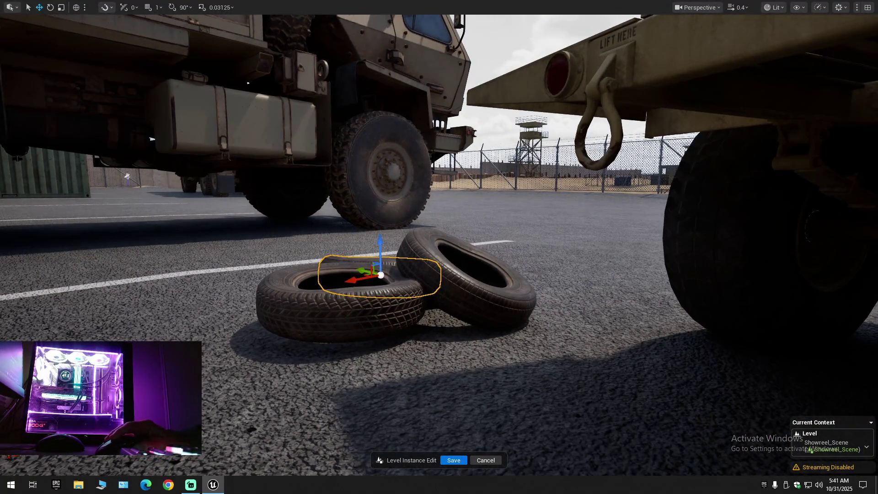
{"action": "left_click_drag", "start_coordinate": [361, 284], "coordinate": [364, 285]}
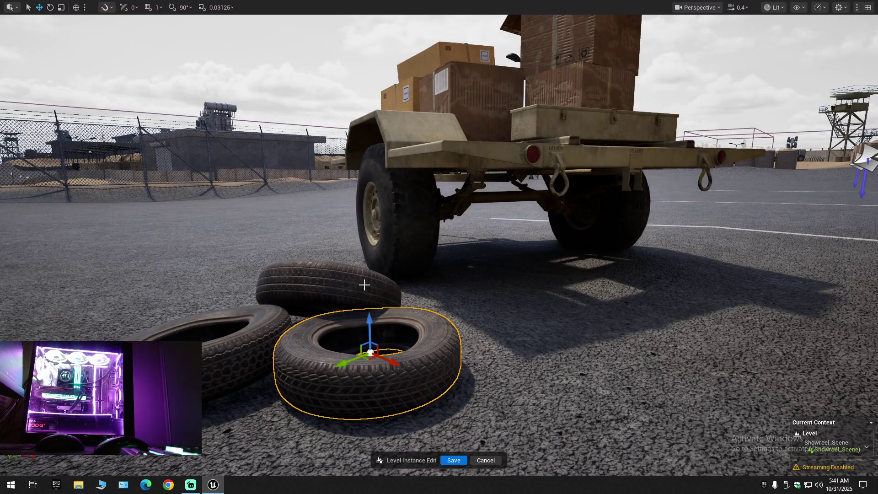
{"action": "left_click_drag", "start_coordinate": [363, 285], "coordinate": [363, 285]}
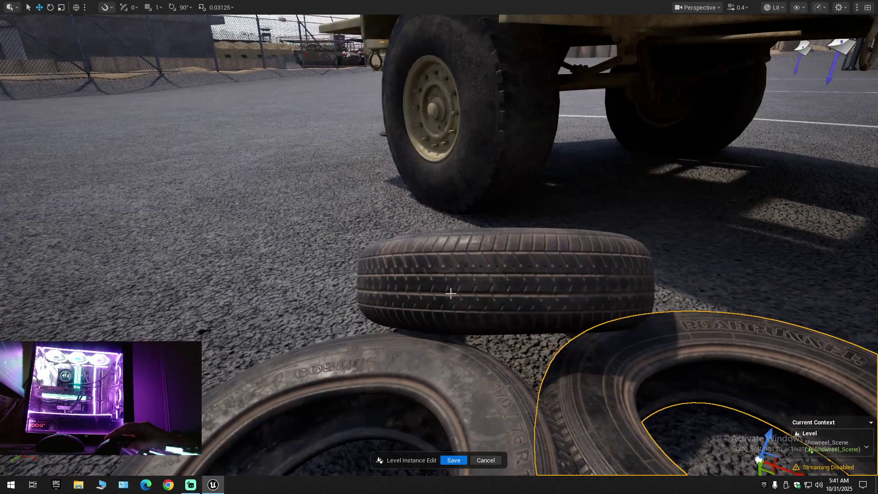
{"action": "left_click", "coordinate": [479, 280]}
Select all three tires, undo a mistaken move, and slide the pile slightly left.
{"action": "left_click_drag", "start_coordinate": [503, 262], "coordinate": [503, 262]}
{"action": "key", "text": "ctrl+a"}
{"action": "key", "text": "f"}
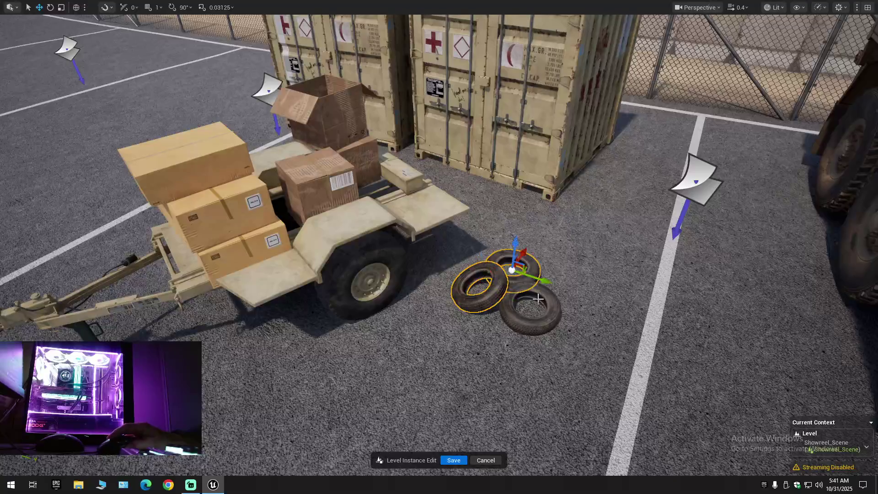
{"action": "left_click_drag", "start_coordinate": [556, 319], "coordinate": [261, 232]}
{"action": "key", "text": "ctrl+z"}
{"action": "left_click_drag", "start_coordinate": [316, 261], "coordinate": [377, 283]}
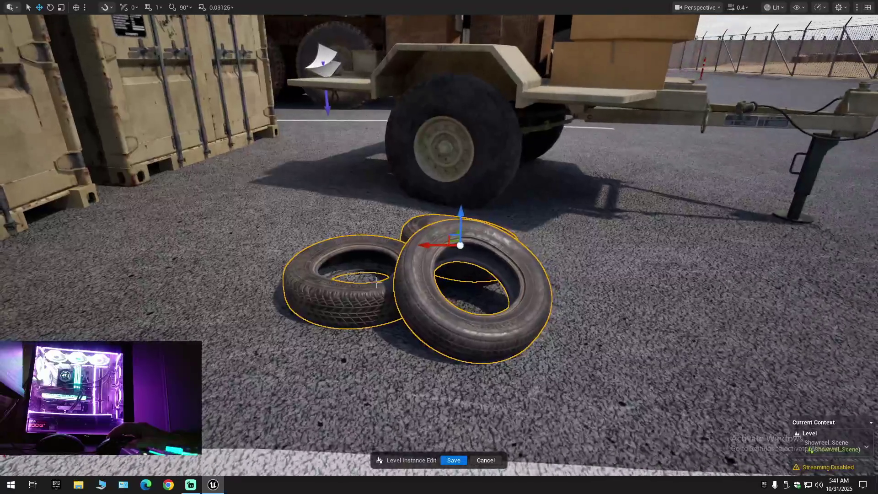
{"action": "left_click_drag", "start_coordinate": [426, 249], "coordinate": [382, 246]}
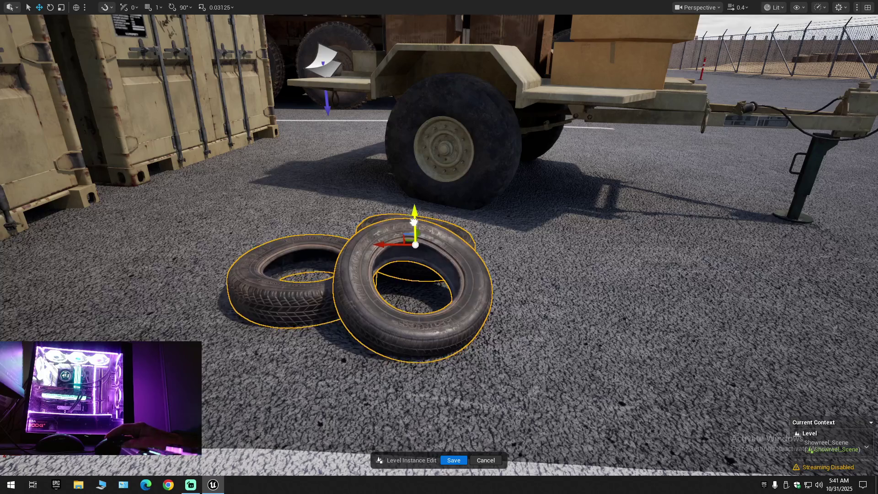
{"action": "left_click_drag", "start_coordinate": [414, 222], "coordinate": [414, 222]}
{"action": "scroll", "coordinate": [414, 223], "scroll_direction": "up", "scroll_amount": 3}
{"action": "left_click_drag", "start_coordinate": [373, 305], "coordinate": [358, 312]}
{"action": "scroll", "coordinate": [373, 305], "scroll_direction": "up", "scroll_amount": 1}
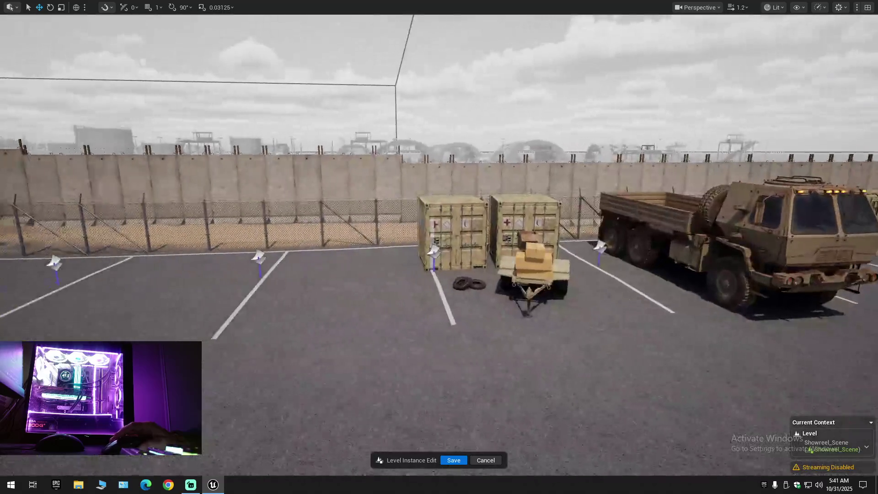
{"action": "left_click_drag", "start_coordinate": [340, 345], "coordinate": [340, 346]}
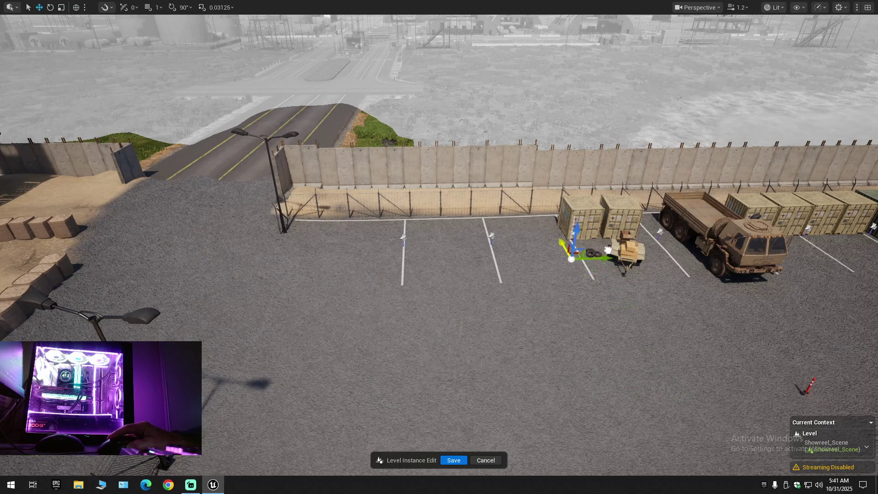
Move the red bollard toward the tires, then slide it to the right.
{"action": "key", "text": "f"}
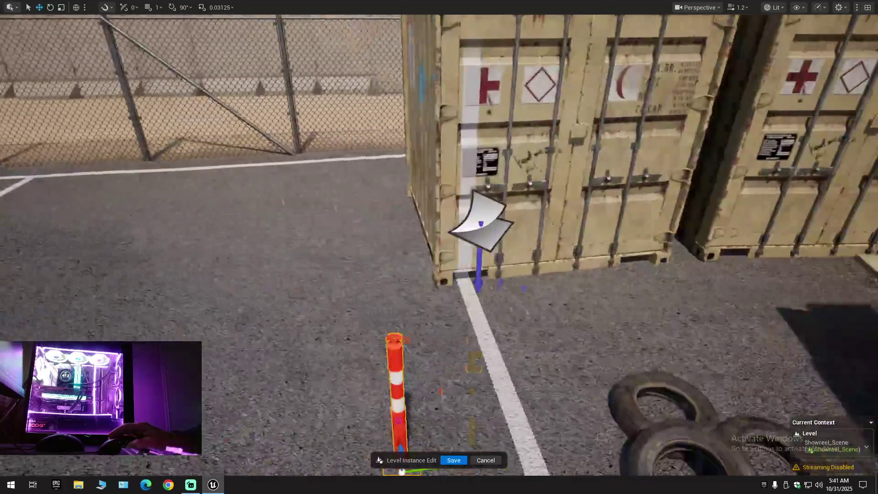
{"action": "scroll", "coordinate": [439, 244], "scroll_direction": "down", "scroll_amount": 10}
{"action": "left_click_drag", "start_coordinate": [342, 322], "coordinate": [407, 316]}
{"action": "mouse_move", "coordinate": [340, 327]}
{"action": "left_mouse_down"}
{"action": "mouse_move", "coordinate": [298, 315]}
{"action": "mouse_move", "coordinate": [506, 326]}
{"action": "mouse_move", "coordinate": [500, 330]}
{"action": "left_mouse_up"}
{"action": "scroll", "coordinate": [439, 247], "scroll_direction": "down", "scroll_amount": 5}
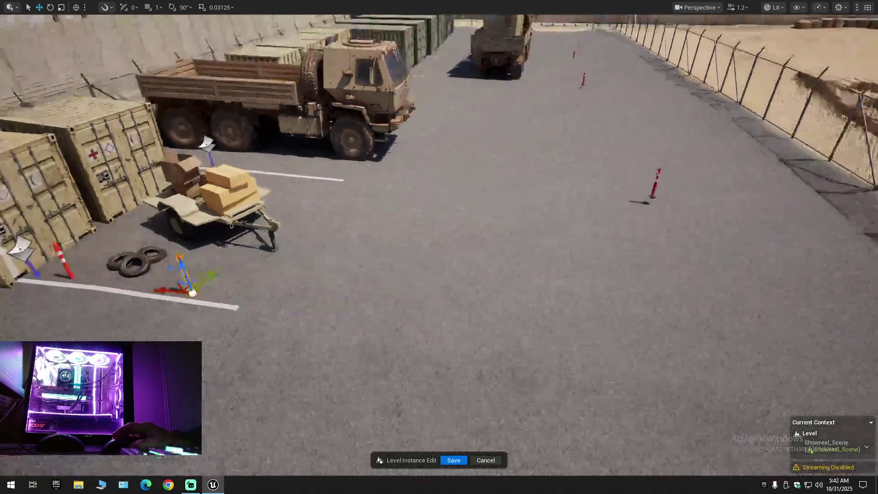
{"action": "scroll", "coordinate": [439, 247], "scroll_direction": "up", "scroll_amount": 3}
{"action": "left_click_drag", "start_coordinate": [346, 320], "coordinate": [432, 319]}
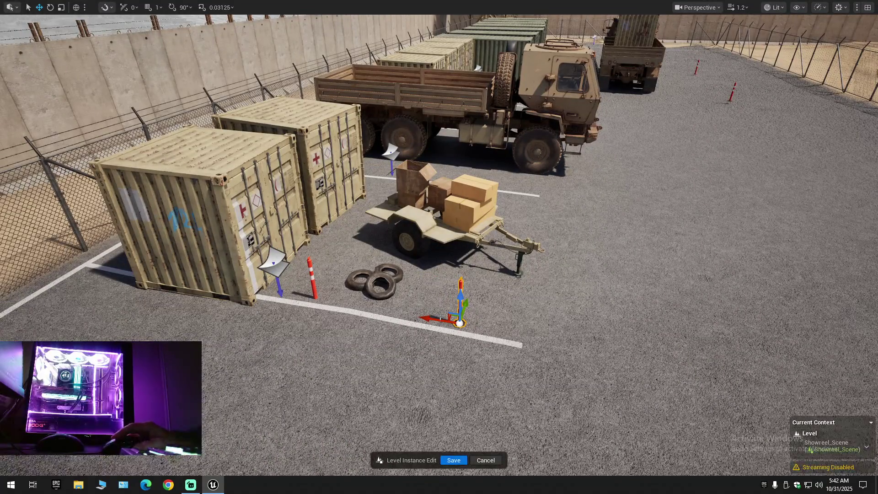
{"action": "left_click_drag", "start_coordinate": [423, 317], "coordinate": [472, 323]}
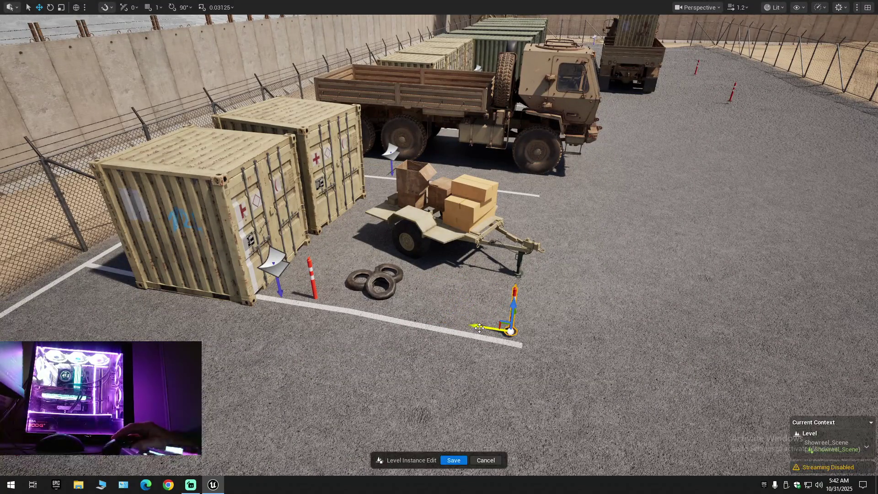
{"action": "key", "text": "w"}
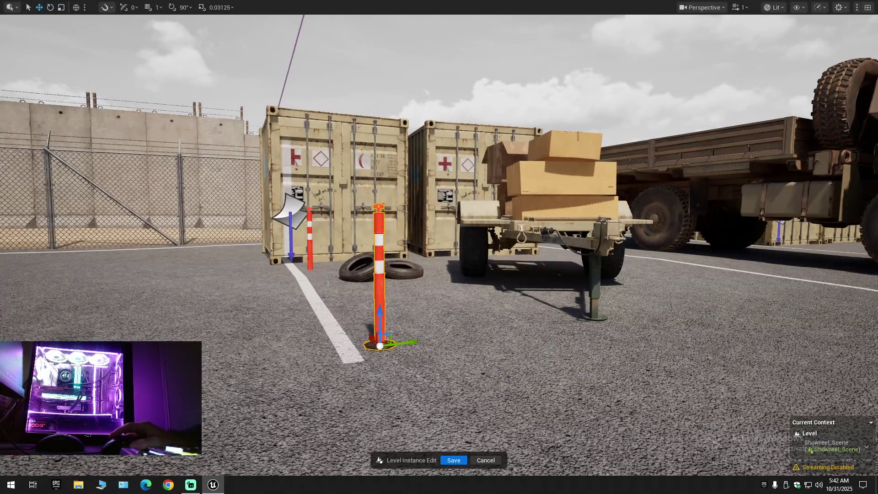
Place a copy of the small red bollard farther right beside the truck.
{"action": "left_click", "coordinate": [310, 253]}
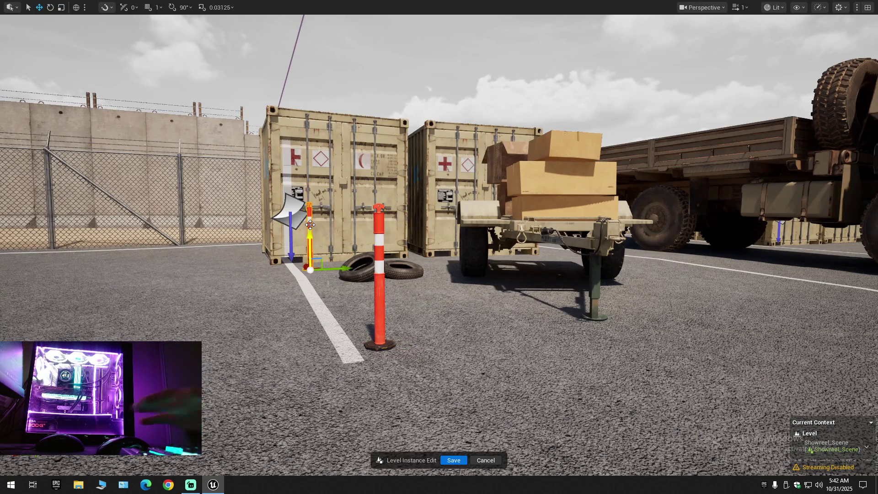
{"action": "left_click_drag", "start_coordinate": [386, 315], "coordinate": [372, 385]}
{"action": "mouse_move", "coordinate": [304, 388]}
{"action": "left_mouse_down", "text": "alt"}
{"action": "mouse_move", "coordinate": [622, 401]}
{"action": "mouse_move", "coordinate": [594, 375]}
{"action": "mouse_move", "coordinate": [581, 339]}
{"action": "left_mouse_up", "text": "alt"}
{"action": "mouse_move", "coordinate": [294, 312]}
{"action": "left_mouse_down"}
{"action": "mouse_move", "coordinate": [260, 325]}
{"action": "mouse_move", "coordinate": [293, 311]}
{"action": "mouse_move", "coordinate": [536, 322]}
{"action": "mouse_move", "coordinate": [482, 365]}
{"action": "mouse_move", "coordinate": [483, 329]}
{"action": "left_mouse_up"}
Nudge both bollards by the lane line right, then shift the near one further right.
{"action": "left_click", "coordinate": [484, 368]}
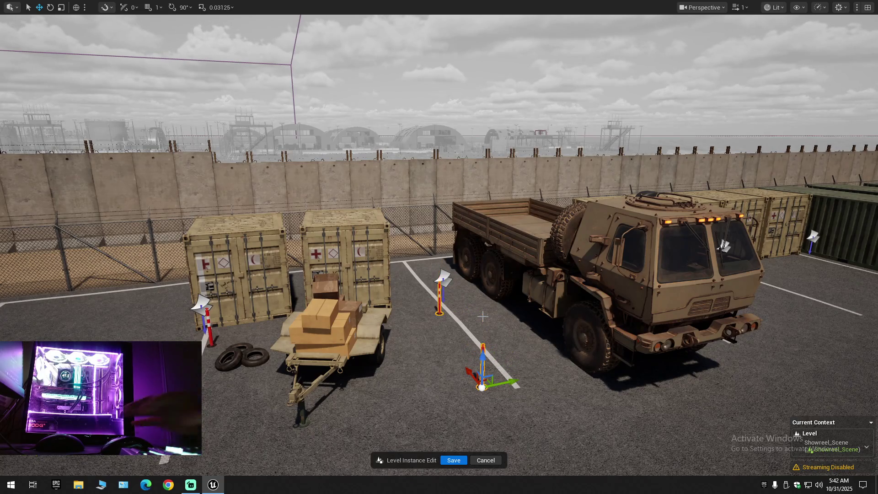
{"action": "scroll", "coordinate": [439, 247], "scroll_direction": "up", "scroll_amount": 5}
{"action": "scroll", "coordinate": [394, 397], "scroll_direction": "up", "scroll_amount": 5}
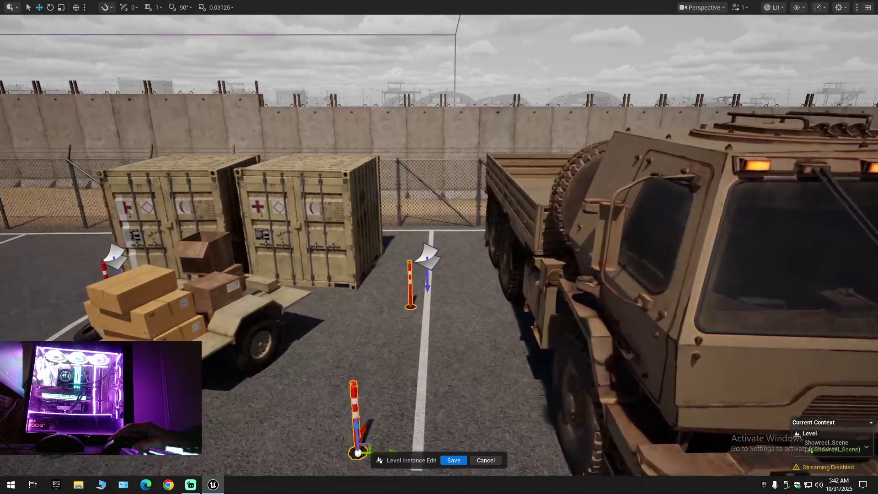
{"action": "mouse_move", "coordinate": [394, 397]}
{"action": "left_mouse_down"}
{"action": "mouse_move", "coordinate": [416, 397]}
{"action": "mouse_move", "coordinate": [395, 396]}
{"action": "left_mouse_up"}
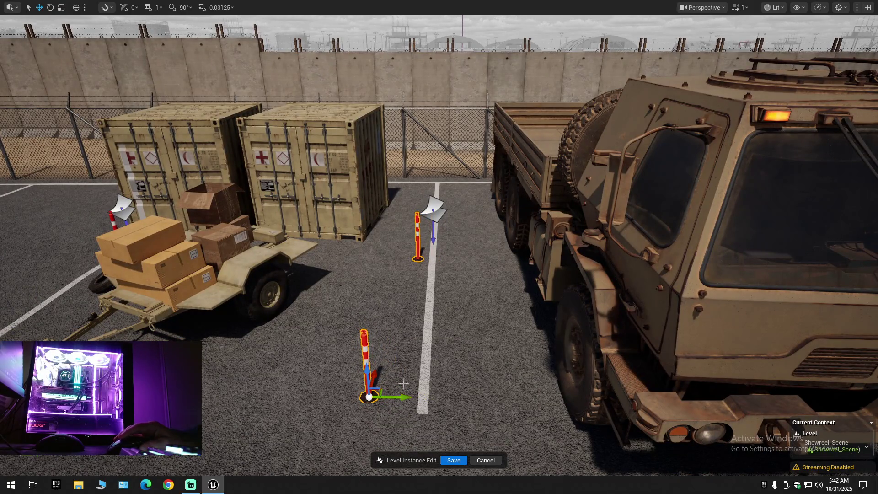
{"action": "left_click", "coordinate": [369, 368]}
{"action": "left_click_drag", "start_coordinate": [399, 398], "coordinate": [432, 397]}
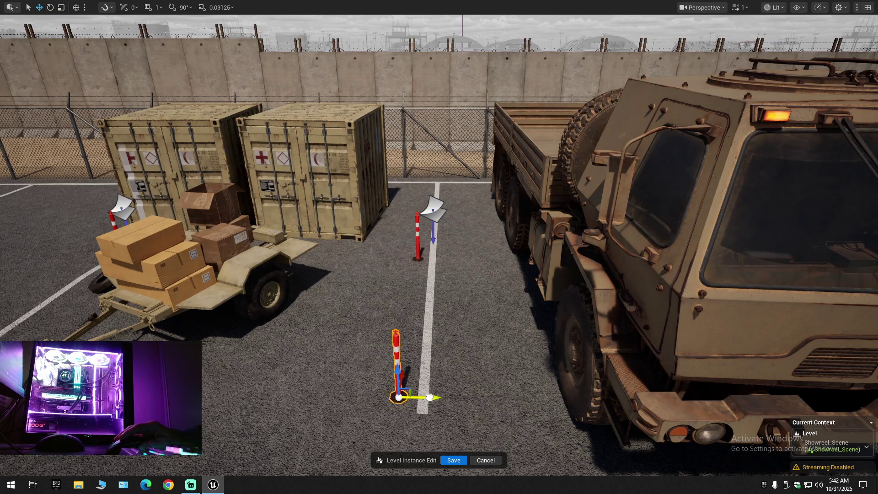
{"action": "scroll", "coordinate": [442, 355], "scroll_direction": "down", "scroll_amount": 10}
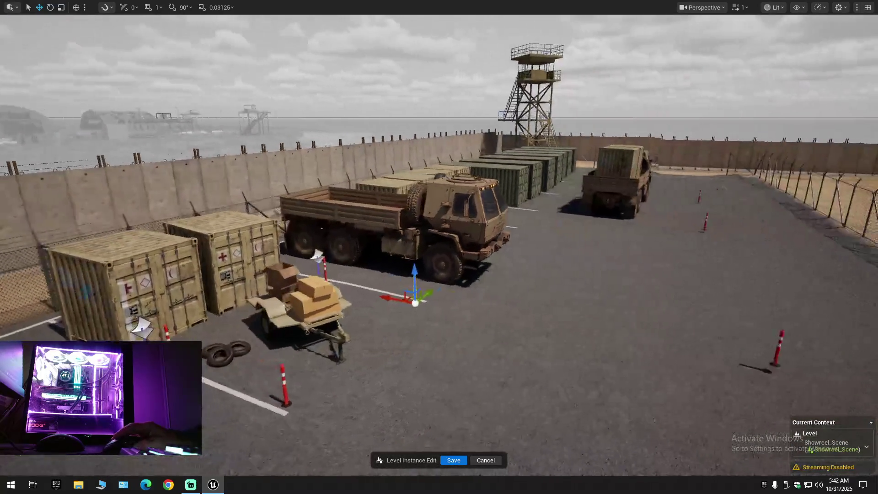
{"action": "mouse_move", "coordinate": [818, 108]}
{"action": "left_mouse_down"}
{"action": "mouse_move", "coordinate": [838, 86]}
{"action": "mouse_move", "coordinate": [818, 108]}
{"action": "left_mouse_up"}
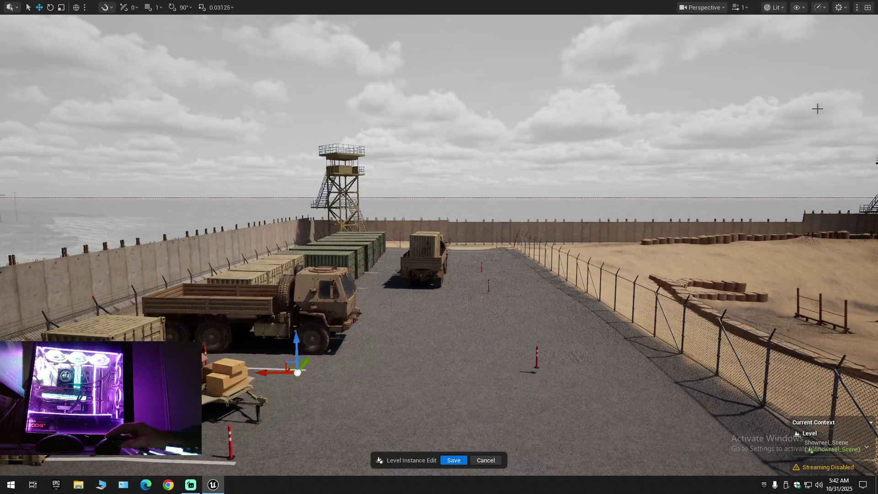
Restore the editor panels, collapse the Outliner tree and clear the current selection.
{"action": "key", "text": "F11"}
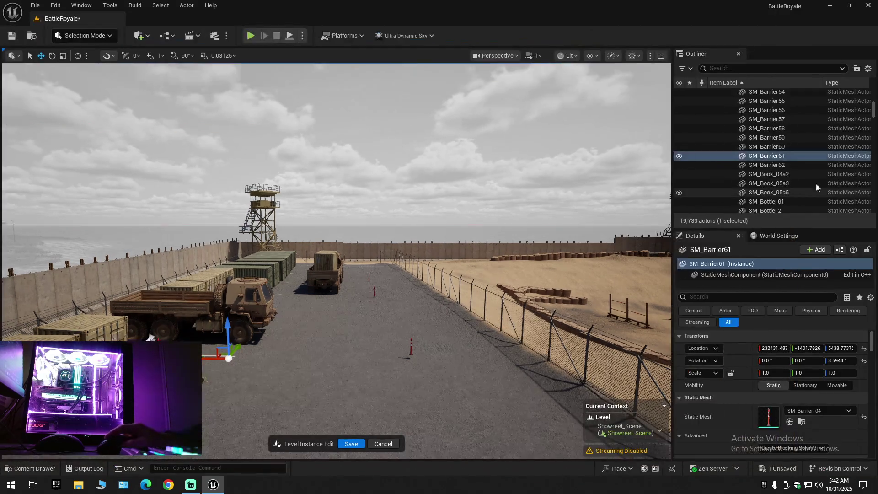
{"action": "left_click", "coordinate": [868, 68]}
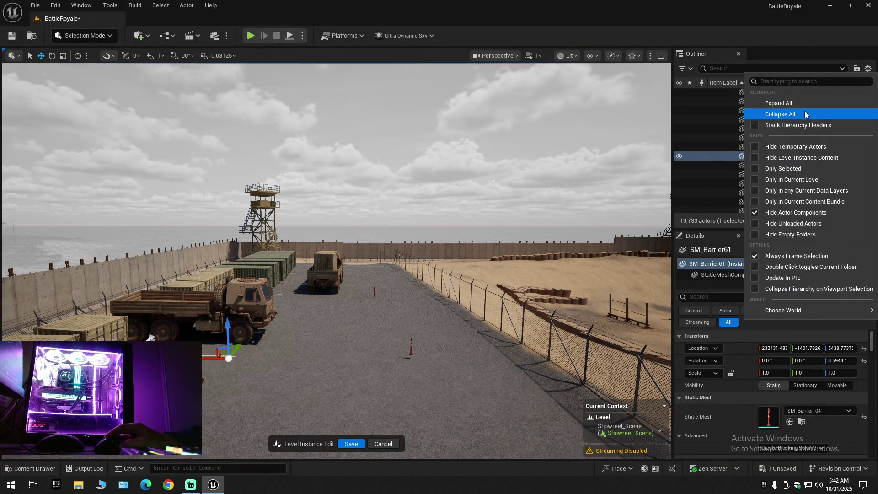
{"action": "left_click", "coordinate": [805, 111]}
{"action": "left_click", "coordinate": [745, 116]}
{"action": "left_click", "coordinate": [712, 93]}
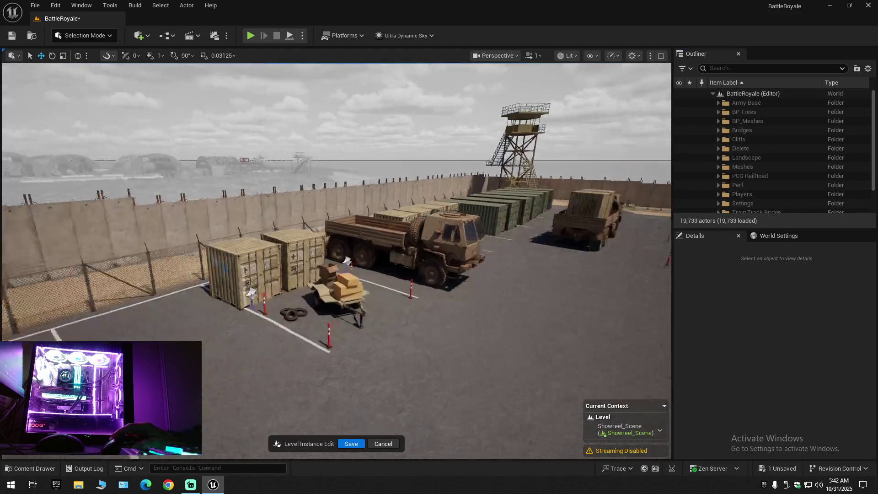
Fly down to the road by the truck and select two of the red bollards.
{"action": "key", "text": "w"}
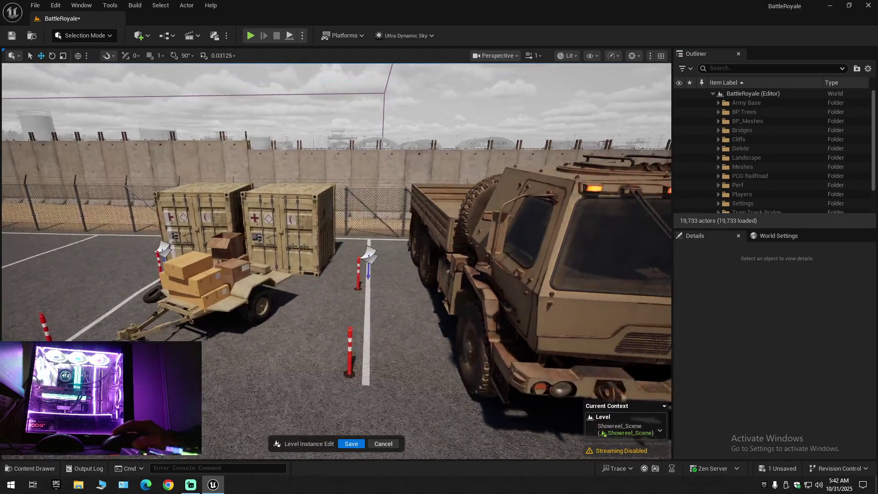
{"action": "key", "text": "s"}
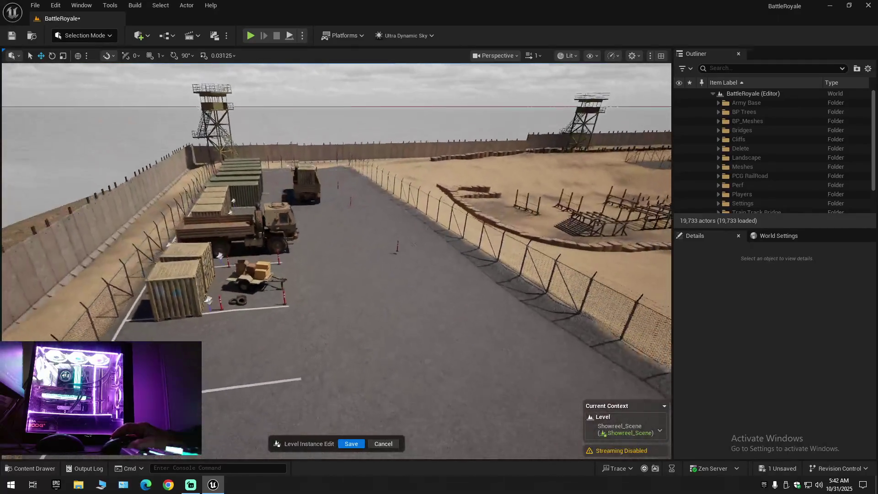
{"action": "key", "text": "w"}
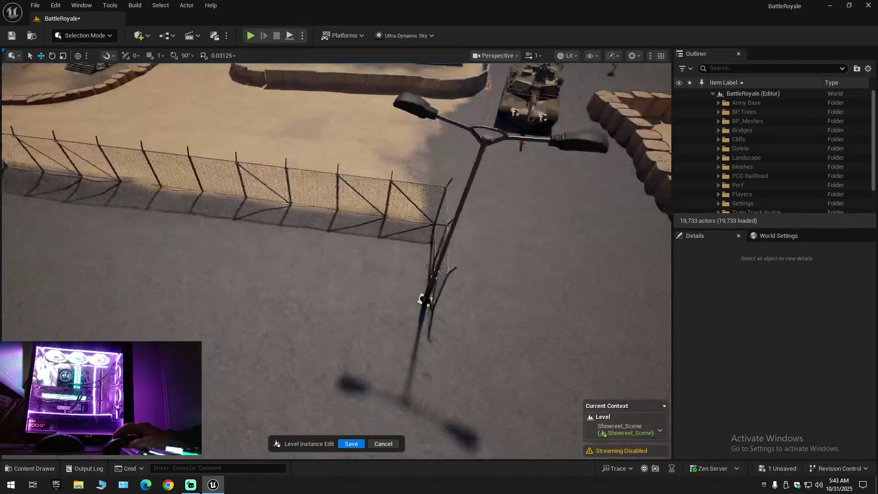
{"action": "key", "text": "s"}
{"action": "key", "text": "w"}
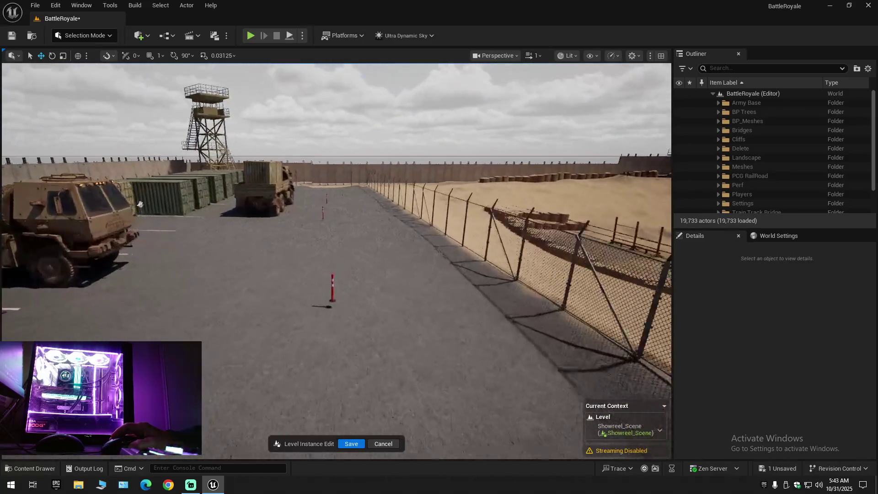
{"action": "left_click", "coordinate": [330, 295]}
{"action": "key", "text": "a"}
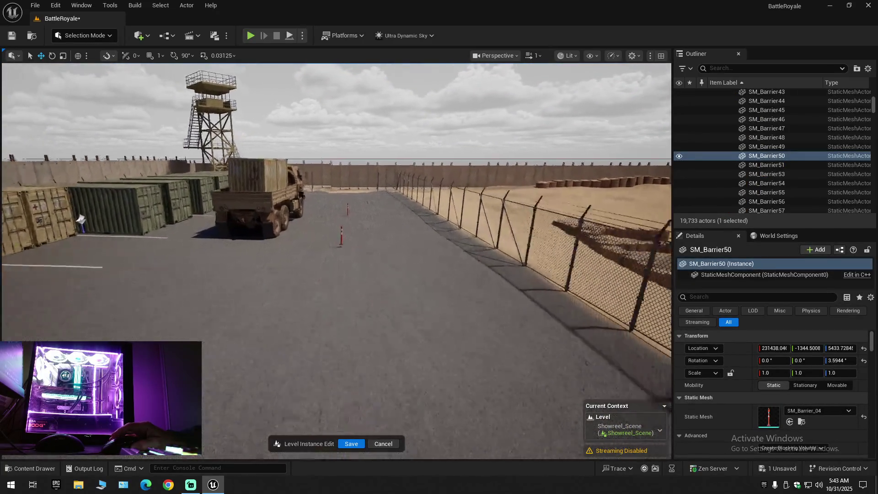
{"action": "key", "text": "w"}
{"action": "left_click", "coordinate": [322, 285], "text": "ctrl"}
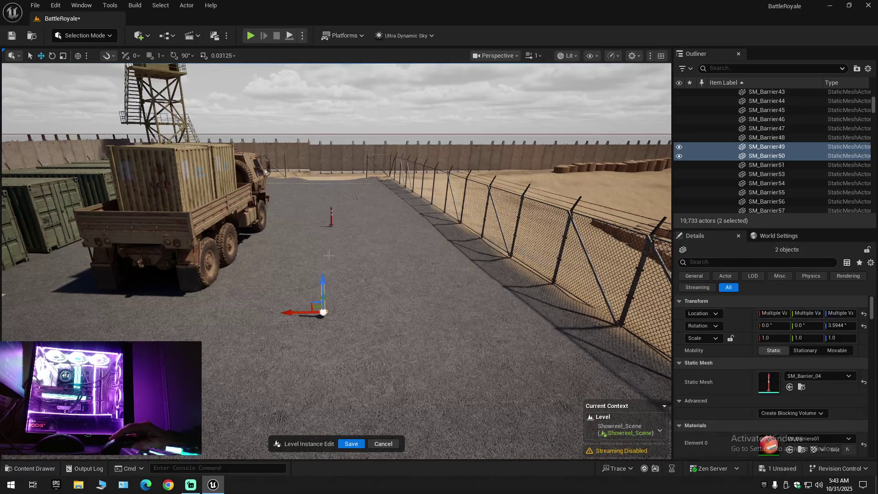
Add the far bollard to the selection and delete all three bollards.
{"action": "left_click", "coordinate": [332, 211], "text": "ctrl"}
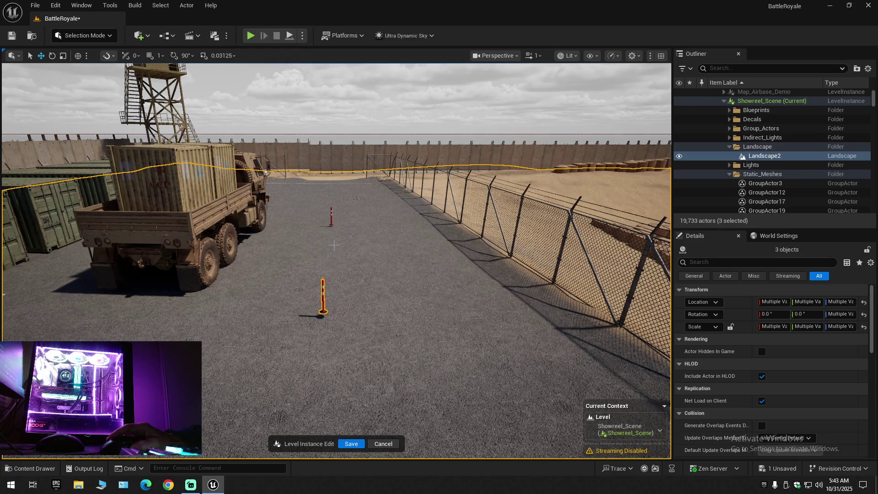
{"action": "key", "text": "ctrl+z"}
{"action": "left_click", "coordinate": [332, 223], "text": "ctrl"}
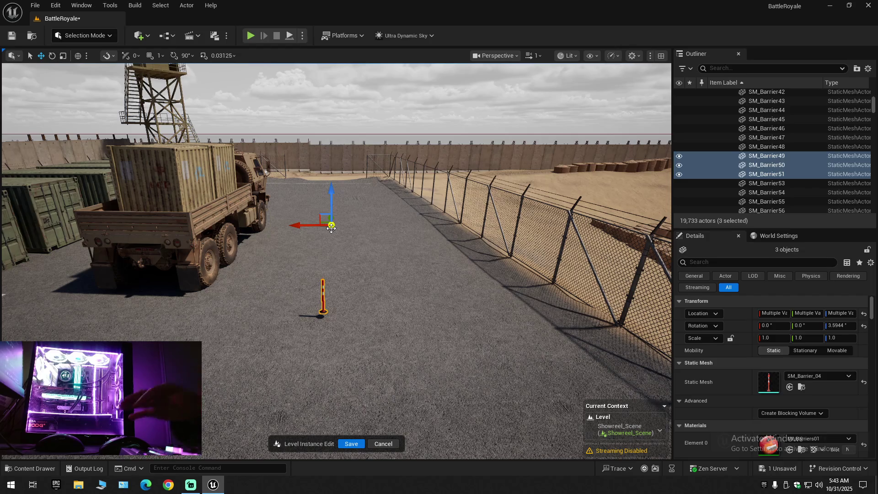
{"action": "key", "text": "Delete"}
View the truck and containers from above and select the truck.
{"action": "scroll", "coordinate": [47, 270], "scroll_direction": "down", "scroll_amount": 5}
{"action": "mouse_move", "coordinate": [337, 261]}
{"action": "left_mouse_down"}
{"action": "mouse_move", "coordinate": [302, 254]}
{"action": "mouse_move", "coordinate": [219, 272]}
{"action": "mouse_move", "coordinate": [271, 264]}
{"action": "left_mouse_up"}
{"action": "left_click", "coordinate": [271, 264]}
Select the truck with both containers and rotate them about 112°.
{"action": "left_click", "coordinate": [271, 263], "text": "ctrl"}
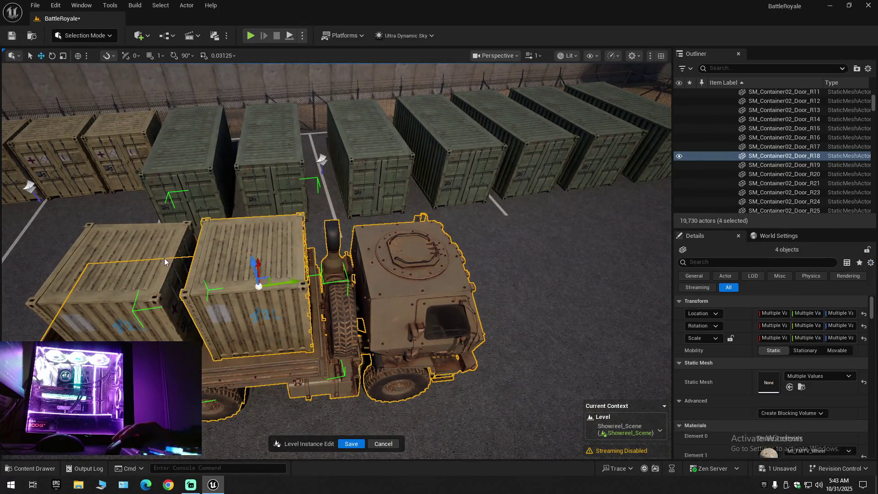
{"action": "left_click", "coordinate": [164, 258], "text": "ctrl"}
{"action": "left_click_drag", "start_coordinate": [164, 259], "coordinate": [252, 282]}
{"action": "key", "text": "e"}
{"action": "left_click_drag", "start_coordinate": [275, 361], "coordinate": [381, 353]}
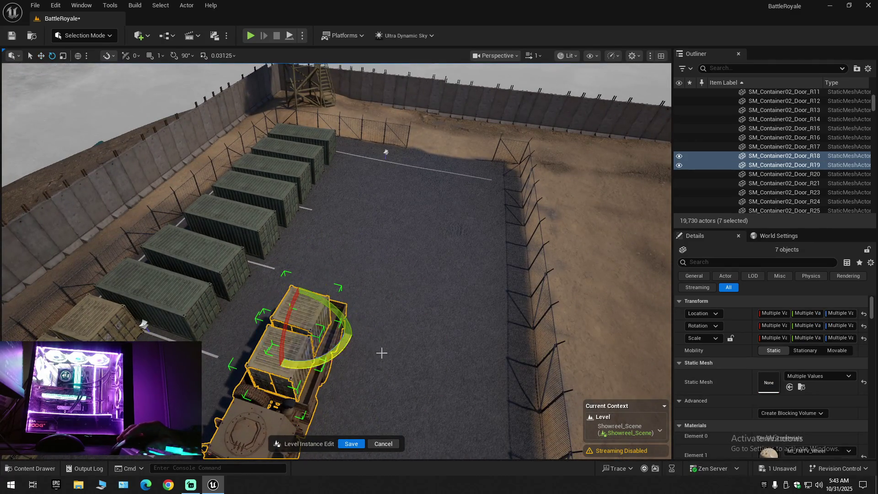
{"action": "key", "text": "ctrl+z"}
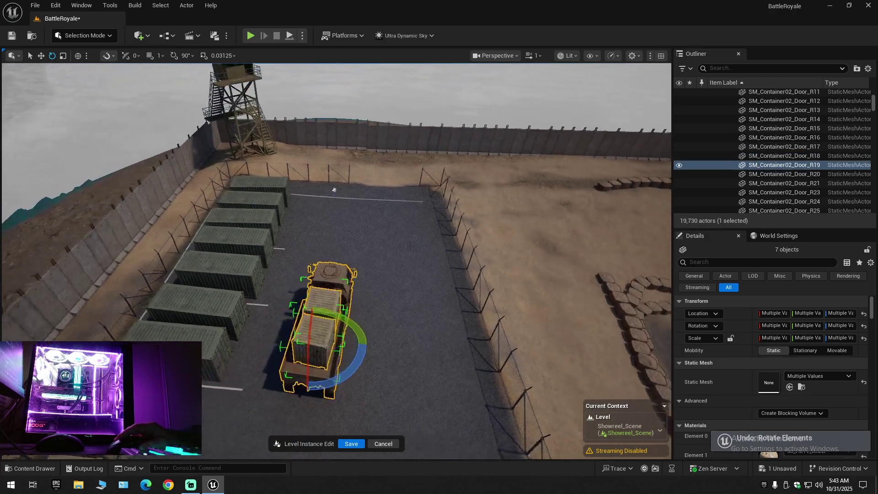
{"action": "left_click_drag", "start_coordinate": [332, 320], "coordinate": [403, 293]}
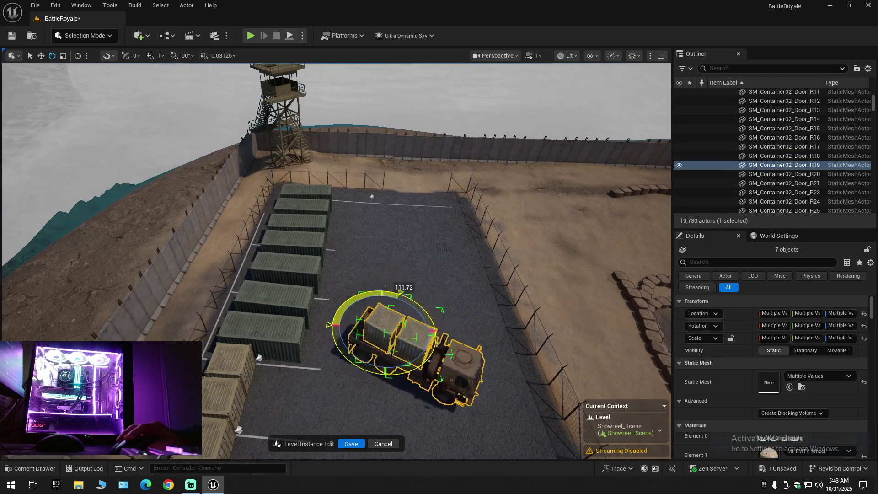
Move the truck and containers up the yard and nudge them alongside the fence.
{"action": "key", "text": "w"}
{"action": "left_click_drag", "start_coordinate": [357, 359], "coordinate": [380, 370]}
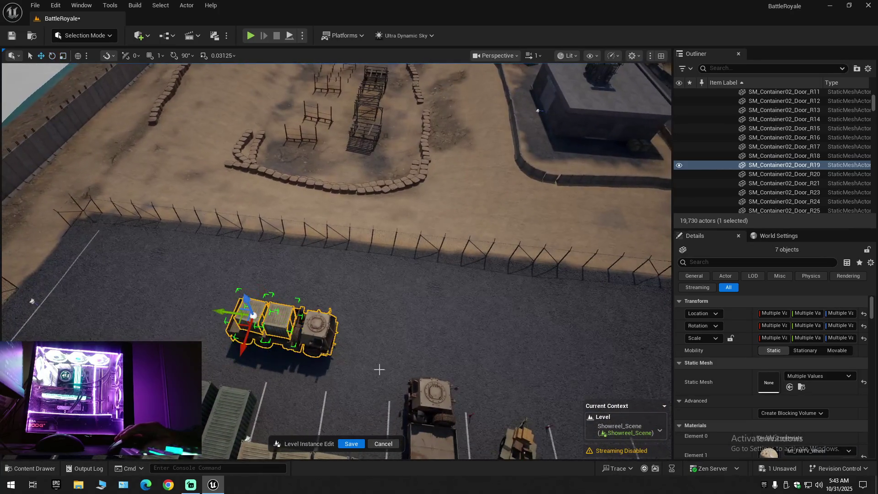
{"action": "left_click_drag", "start_coordinate": [246, 339], "coordinate": [259, 265]}
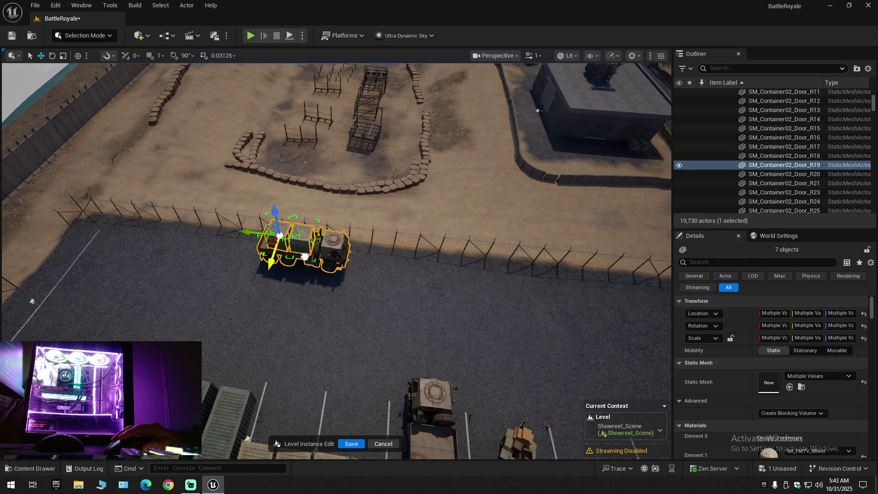
{"action": "mouse_move", "coordinate": [539, 99]}
{"action": "left_mouse_down"}
{"action": "mouse_move", "coordinate": [611, 173]}
{"action": "mouse_move", "coordinate": [162, 274]}
{"action": "mouse_move", "coordinate": [611, 170]}
{"action": "left_mouse_up"}
{"action": "left_click_drag", "start_coordinate": [388, 254], "coordinate": [388, 254]}
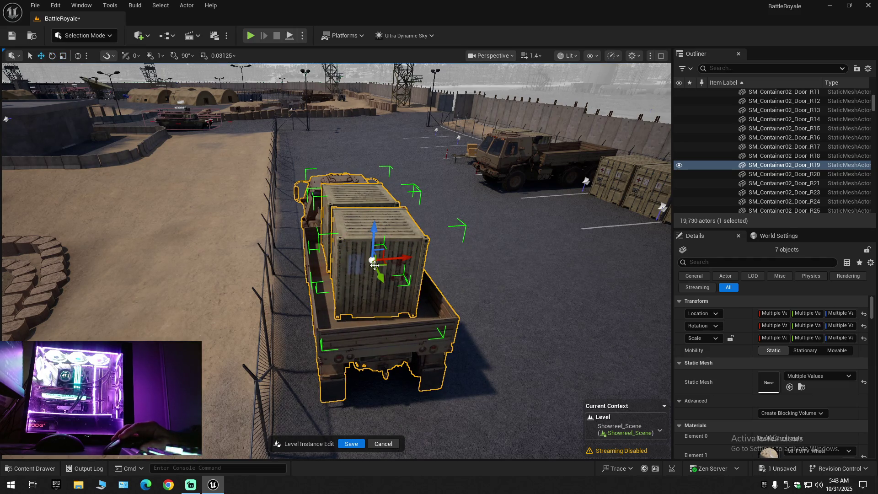
{"action": "left_click_drag", "start_coordinate": [402, 258], "coordinate": [410, 258]}
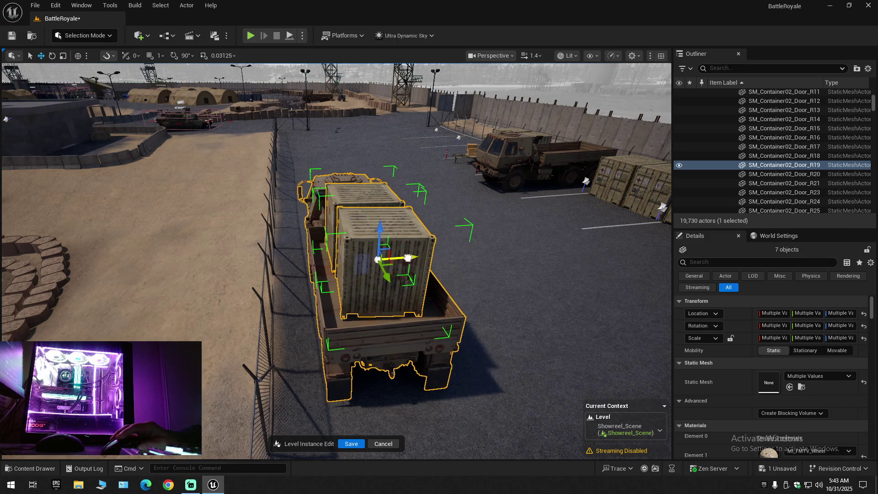
Rotate the truck very slightly and check its placement from behind.
{"action": "scroll", "coordinate": [407, 258], "scroll_direction": "down", "scroll_amount": 1}
{"action": "key", "text": "w"}
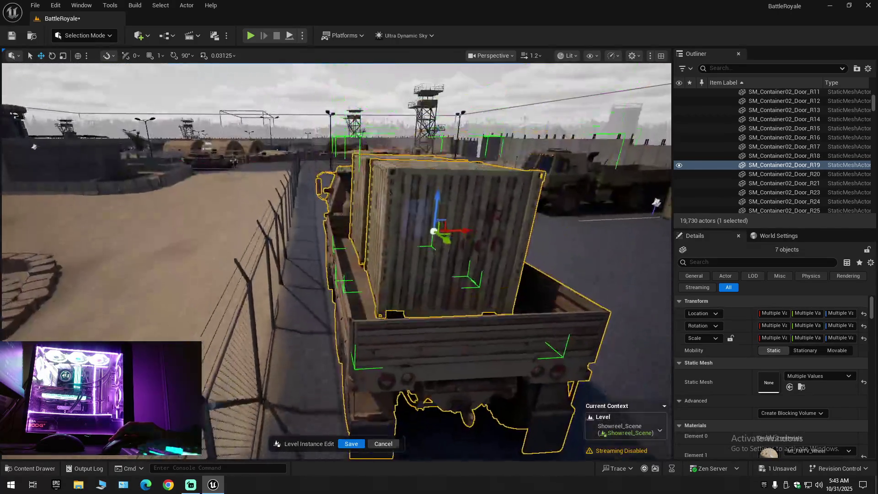
{"action": "key", "text": "s"}
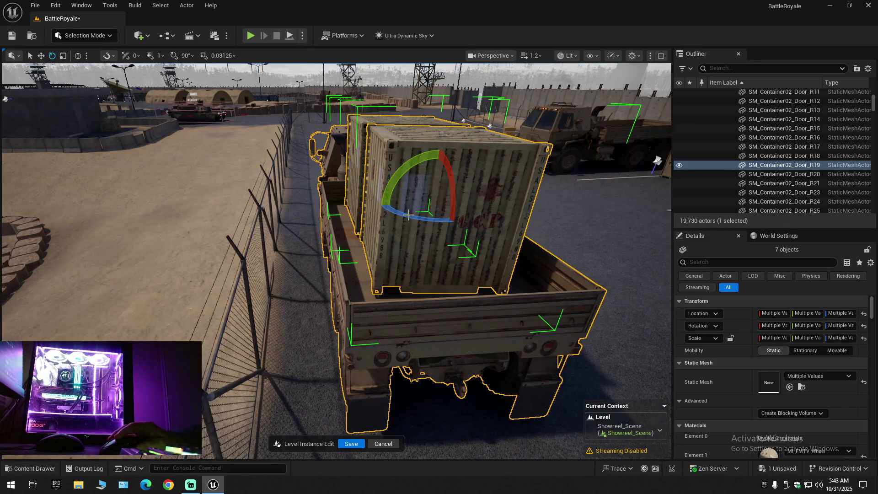
{"action": "left_click_drag", "start_coordinate": [409, 215], "coordinate": [409, 216]}
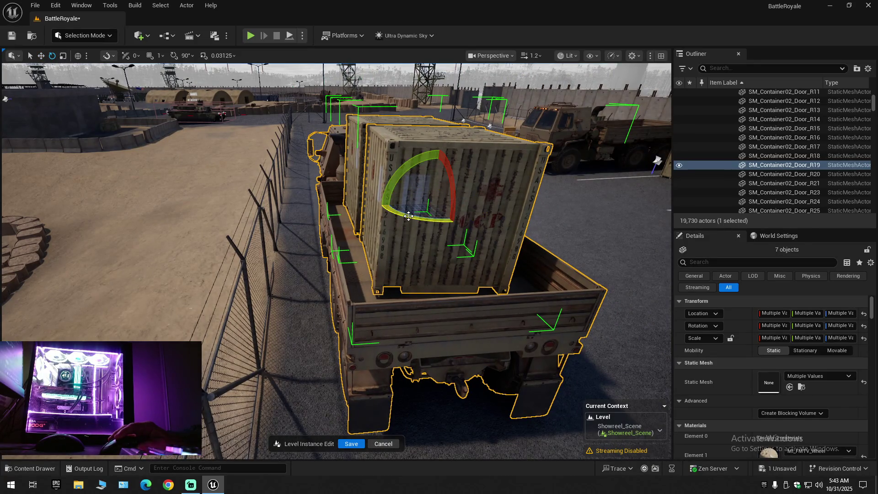
{"action": "scroll", "coordinate": [411, 211], "scroll_direction": "down", "scroll_amount": 1}
{"action": "key", "text": "s"}
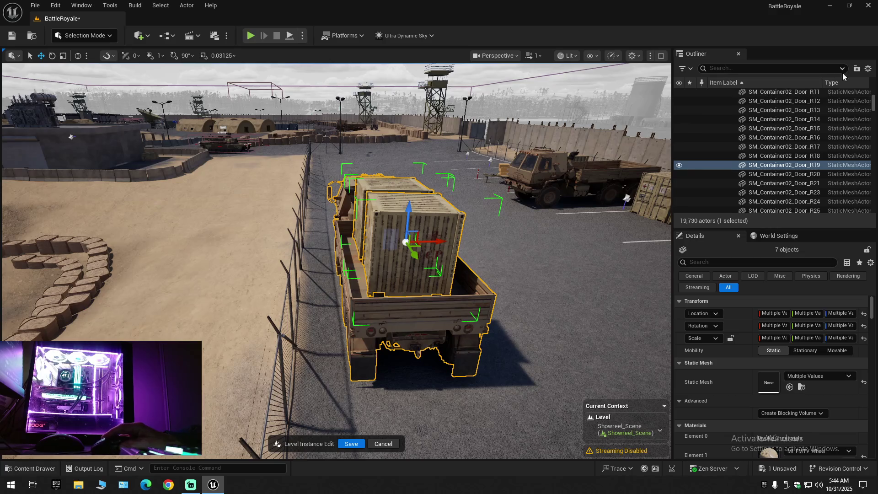
{"action": "left_click", "coordinate": [868, 69]}
Collapse the Outliner, look over the parking lot, wall and road, then save Showreel_Scene.
{"action": "left_click", "coordinate": [773, 114]}
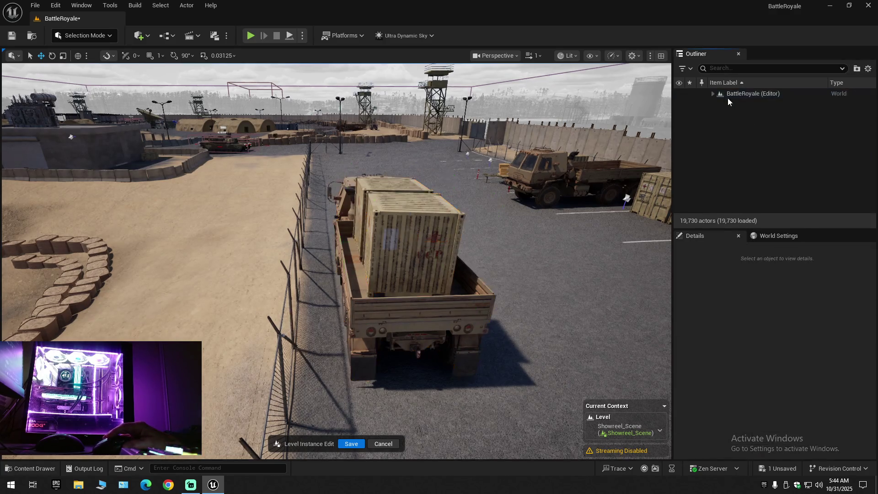
{"action": "left_click", "coordinate": [713, 94]}
{"action": "scroll", "coordinate": [336, 261], "scroll_direction": "down", "scroll_amount": 10}
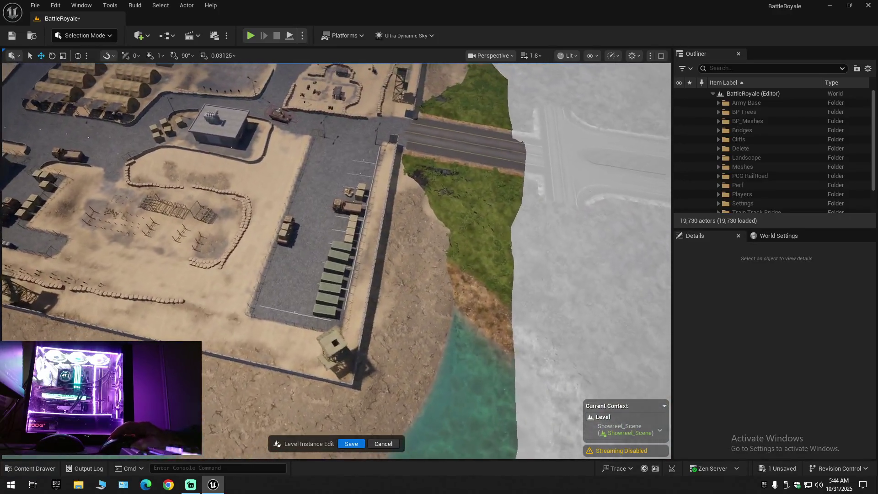
{"action": "mouse_move", "coordinate": [336, 261]}
{"action": "left_mouse_down"}
{"action": "mouse_move", "coordinate": [476, 268]}
{"action": "mouse_move", "coordinate": [485, 257]}
{"action": "left_mouse_up"}
{"action": "scroll", "coordinate": [336, 260], "scroll_direction": "down", "scroll_amount": 10}
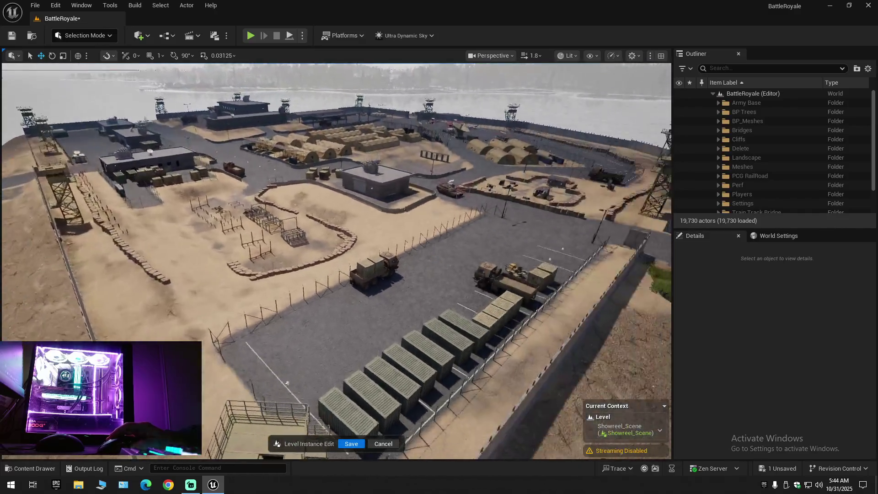
{"action": "mouse_move", "coordinate": [336, 261]}
{"action": "left_mouse_down"}
{"action": "mouse_move", "coordinate": [471, 270]}
{"action": "mouse_move", "coordinate": [339, 261]}
{"action": "mouse_move", "coordinate": [338, 311]}
{"action": "mouse_move", "coordinate": [339, 256]}
{"action": "mouse_move", "coordinate": [265, 247]}
{"action": "mouse_move", "coordinate": [243, 224]}
{"action": "left_mouse_up"}
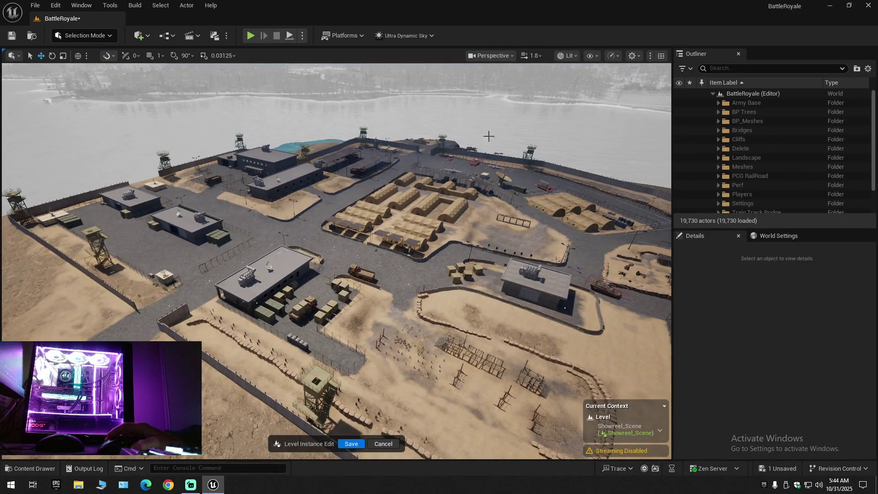
{"action": "left_click", "coordinate": [13, 38]}
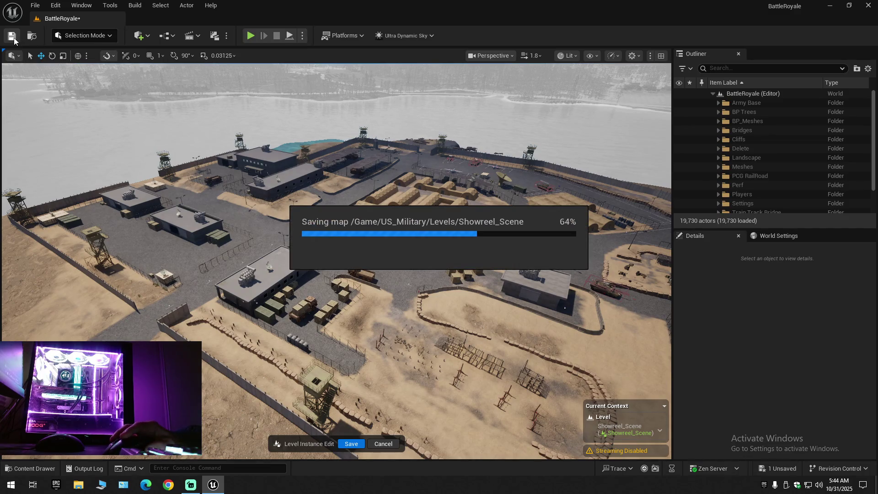
Look through the File menu's save commands and close it without choosing anything.
{"action": "left_click", "coordinate": [38, 9]}
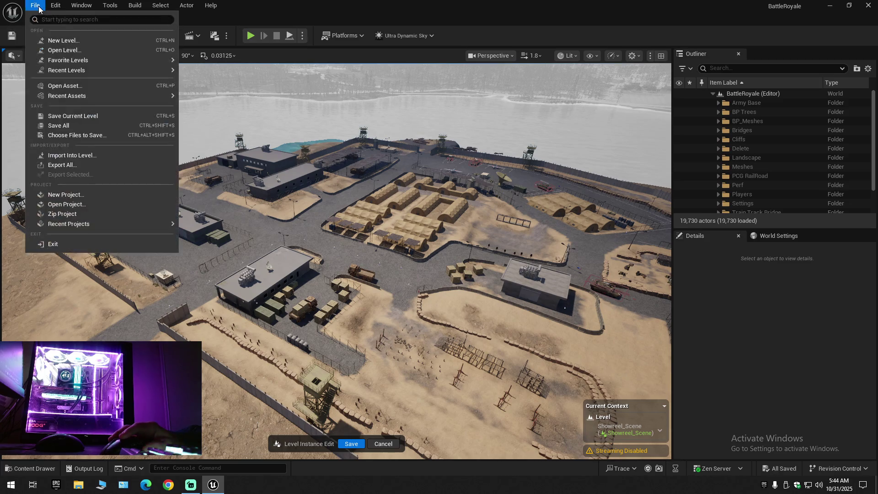
{"action": "left_click", "coordinate": [65, 111]}
{"action": "left_click", "coordinate": [36, 10]}
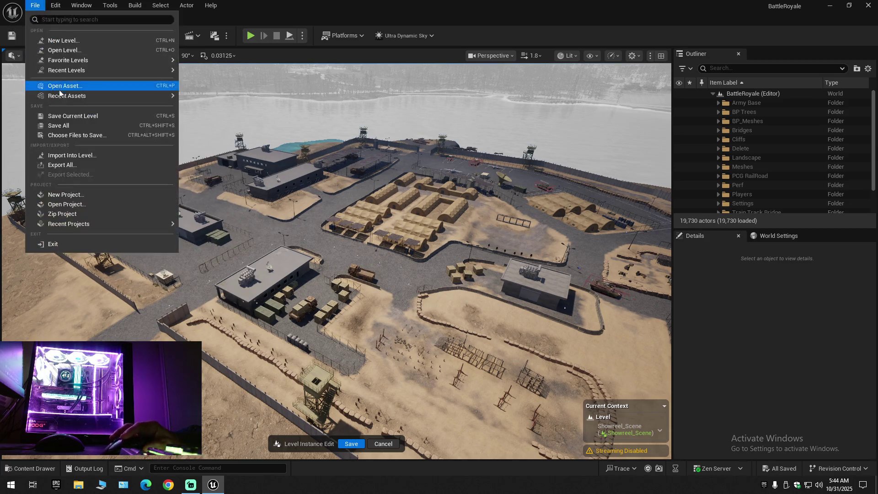
{"action": "left_click", "coordinate": [63, 123]}
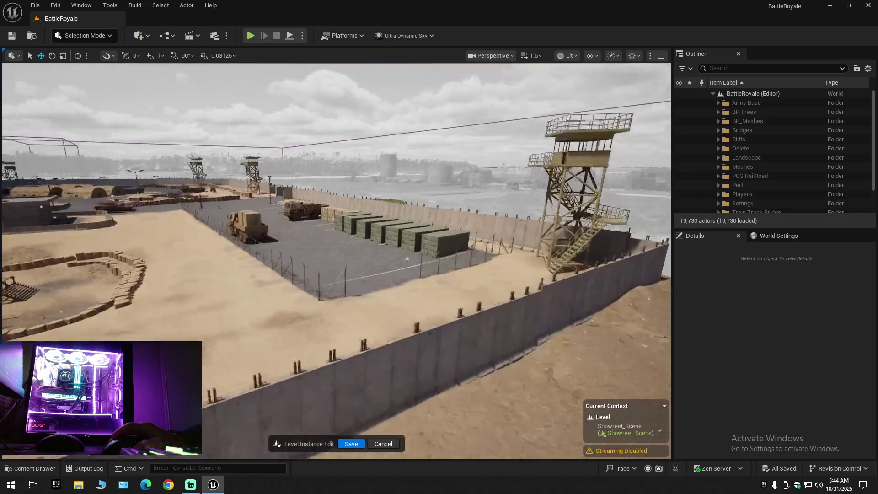
{"action": "scroll", "coordinate": [336, 261], "scroll_direction": "down", "scroll_amount": 2}
{"action": "scroll", "coordinate": [337, 261], "scroll_direction": "down", "scroll_amount": 2}
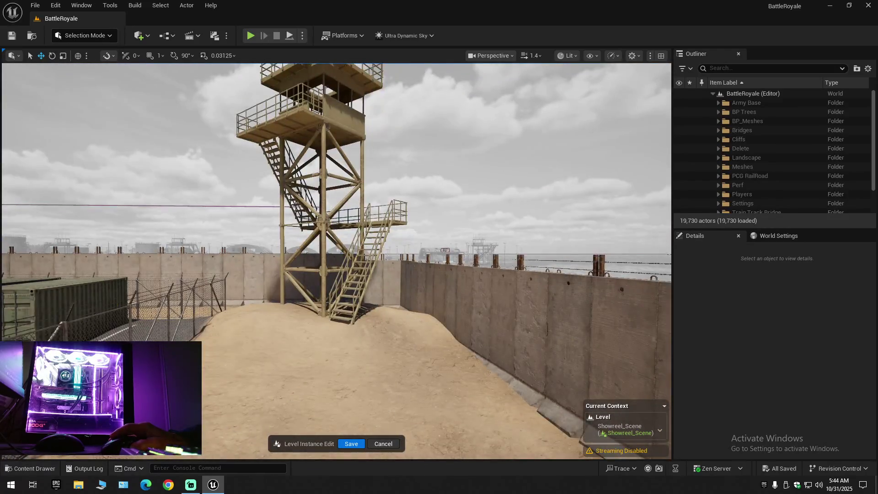
{"action": "scroll", "coordinate": [337, 261], "scroll_direction": "down", "scroll_amount": 1}
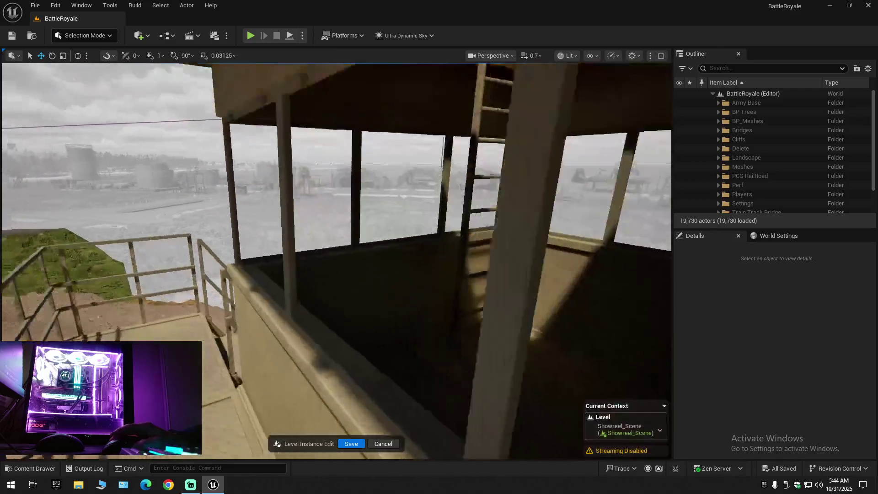
{"action": "key", "text": "w"}
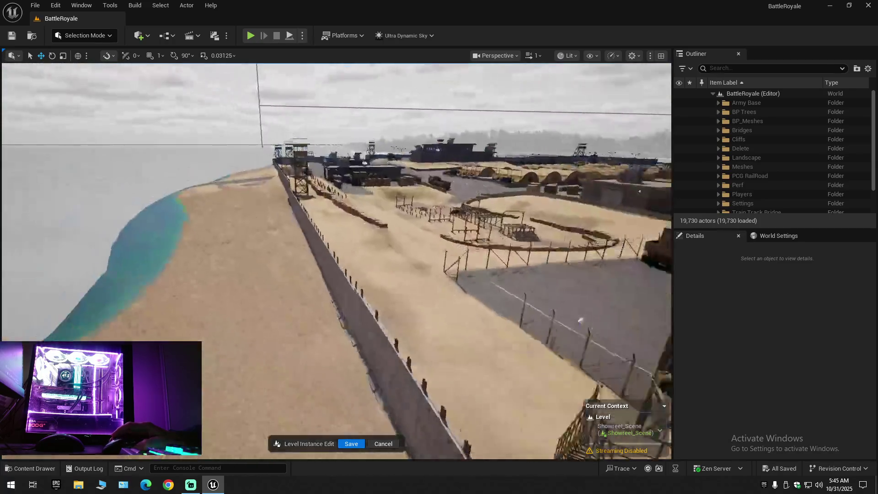
{"action": "scroll", "coordinate": [336, 260], "scroll_direction": "up", "scroll_amount": 1}
{"action": "scroll", "coordinate": [337, 261], "scroll_direction": "up", "scroll_amount": 2}
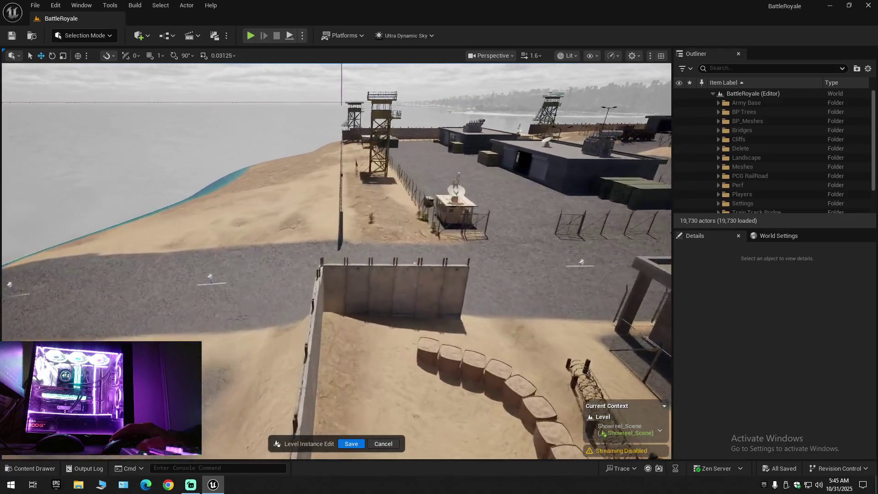
{"action": "scroll", "coordinate": [336, 261], "scroll_direction": "down", "scroll_amount": 1}
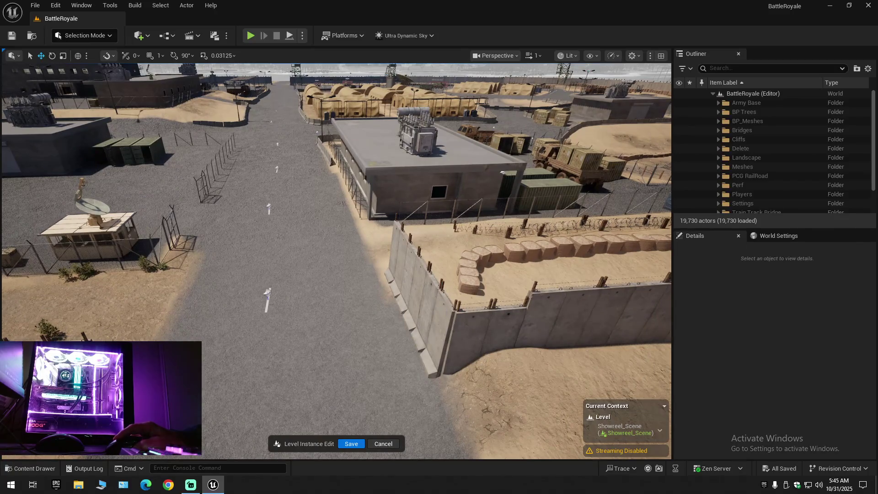
{"action": "left_click", "coordinate": [445, 311]}
Alt-drag SM_MERGED_ConcreteBarriers11 along X, placing ConcreteBarriers26 at X 217873.19, Y 4709.72.
{"action": "left_click", "coordinate": [422, 281]}
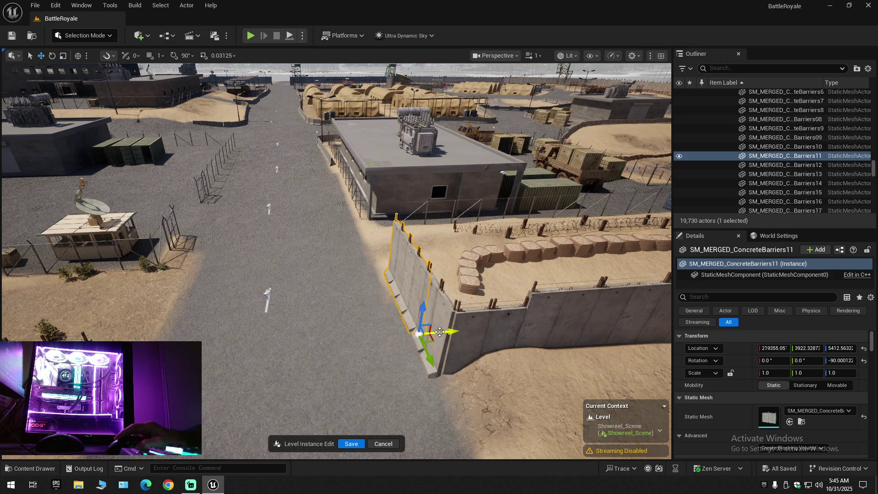
{"action": "scroll", "coordinate": [511, 333], "scroll_direction": "down", "scroll_amount": 5}
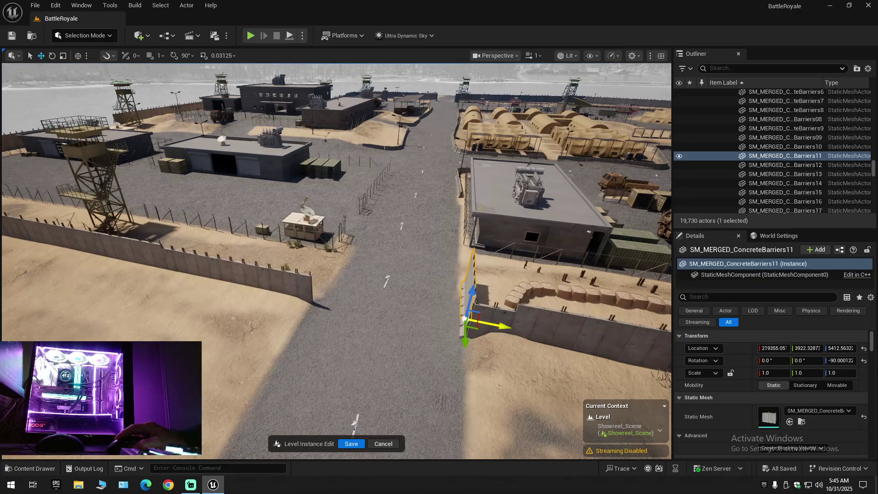
{"action": "mouse_move", "coordinate": [499, 326]}
{"action": "left_mouse_down"}
{"action": "mouse_move", "coordinate": [311, 316]}
{"action": "mouse_move", "coordinate": [94, 319]}
{"action": "left_mouse_up"}
{"action": "scroll", "coordinate": [93, 319], "scroll_direction": "down", "scroll_amount": 1}
{"action": "left_click_drag", "start_coordinate": [339, 239], "coordinate": [304, 246]}
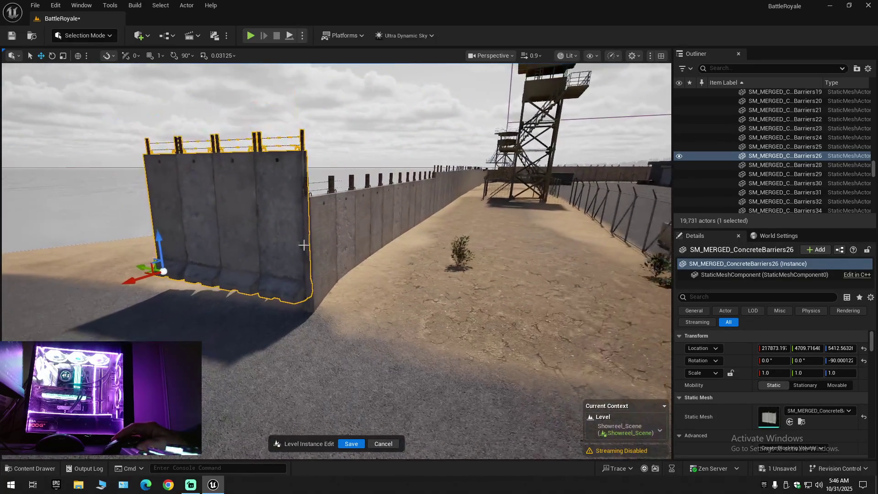
Lower ConcreteBarriers26 onto the ground, then Alt-drag a ConcreteBarriers27 copy beside it.
{"action": "left_click_drag", "start_coordinate": [161, 238], "coordinate": [165, 257]}
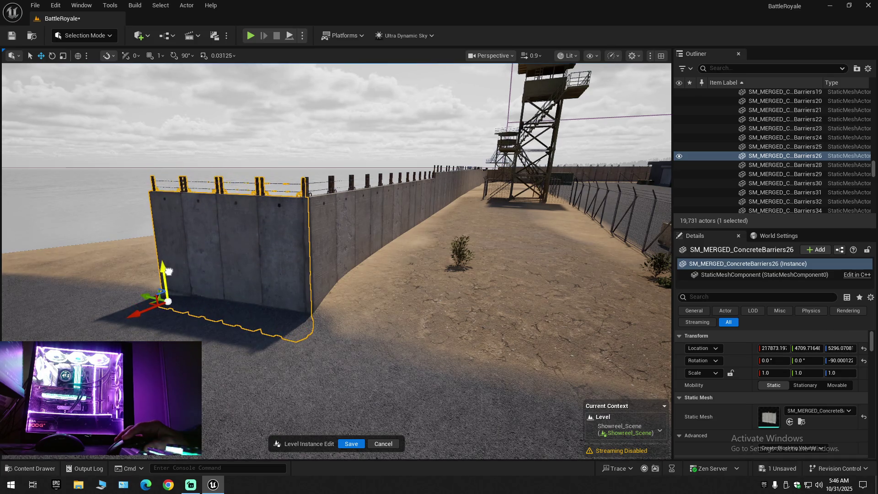
{"action": "left_click_drag", "start_coordinate": [165, 257], "coordinate": [214, 268]}
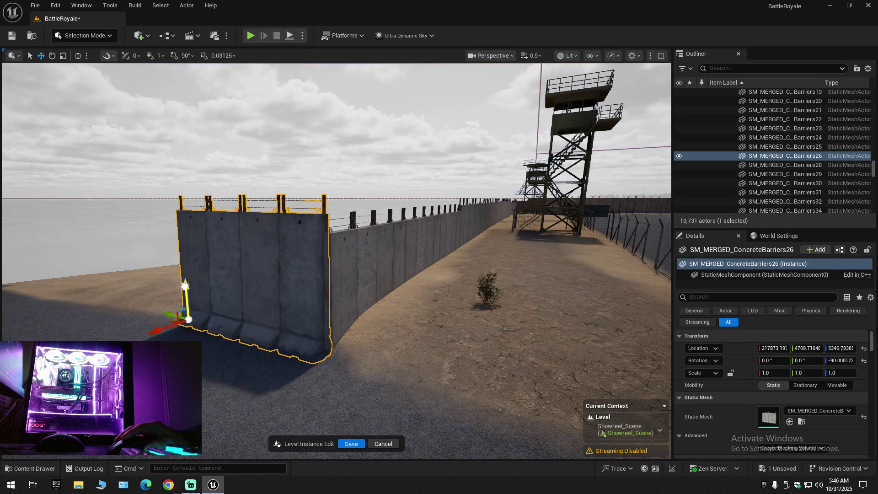
{"action": "left_click_drag", "start_coordinate": [203, 289], "coordinate": [203, 289]}
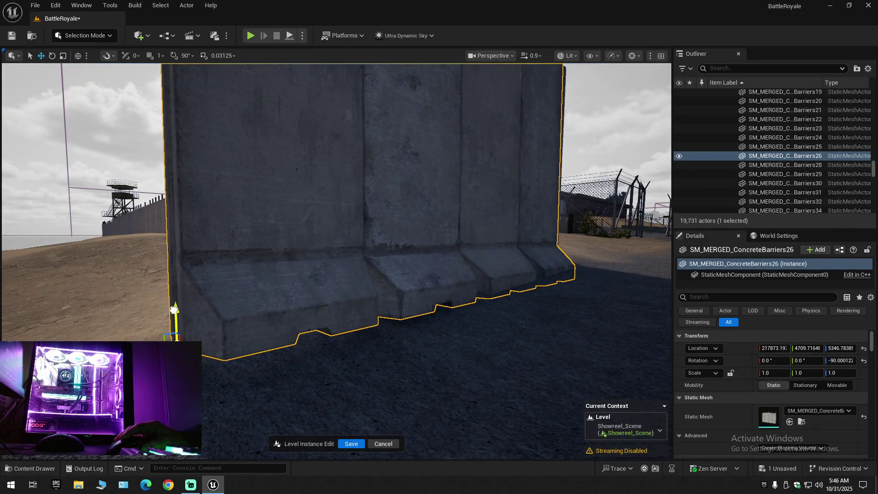
{"action": "left_click_drag", "start_coordinate": [204, 289], "coordinate": [203, 289]}
{"action": "mouse_move", "coordinate": [259, 294]}
{"action": "left_mouse_down"}
{"action": "mouse_move", "coordinate": [270, 319]}
{"action": "mouse_move", "coordinate": [356, 336]}
{"action": "left_mouse_up"}
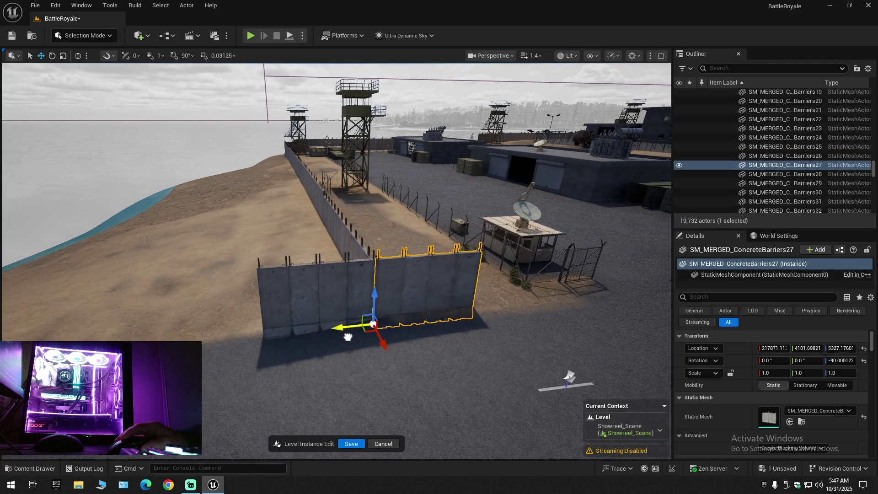
Slide ConcreteBarriers27 sideways toward its neighbouring section.
{"action": "left_click_drag", "start_coordinate": [385, 341], "coordinate": [386, 341]}
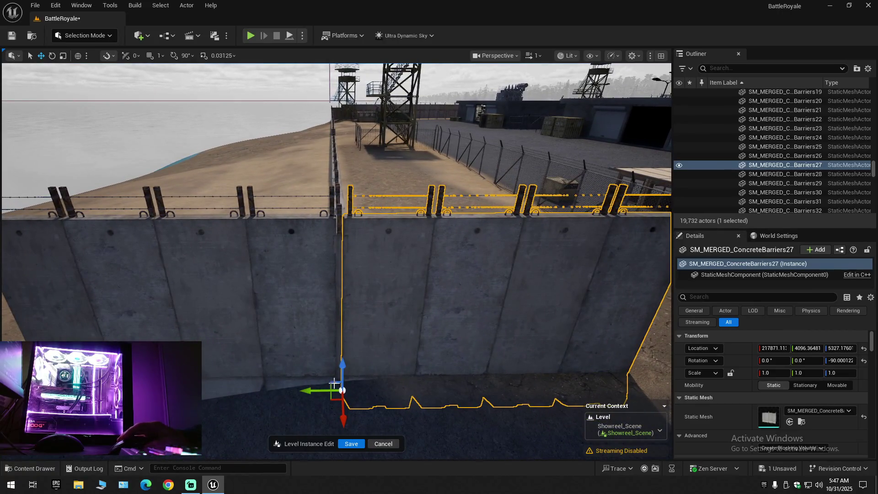
{"action": "left_click_drag", "start_coordinate": [311, 391], "coordinate": [318, 390]}
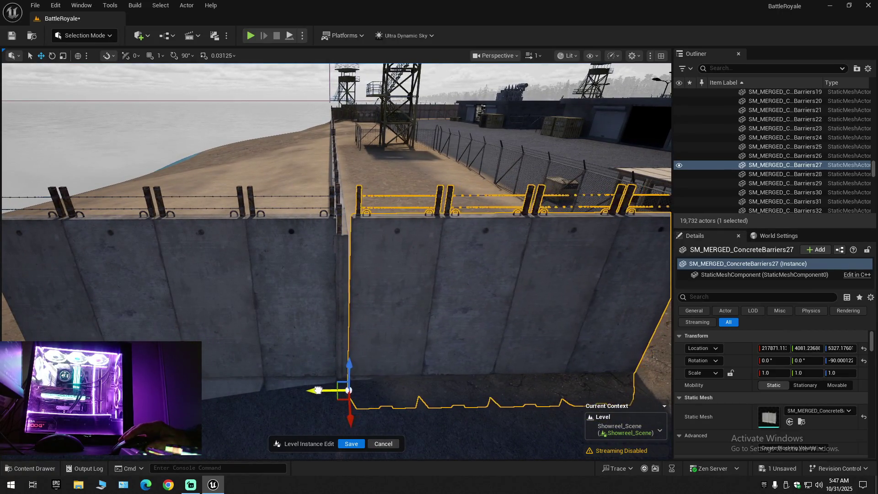
{"action": "scroll", "coordinate": [336, 261], "scroll_direction": "down", "scroll_amount": 1}
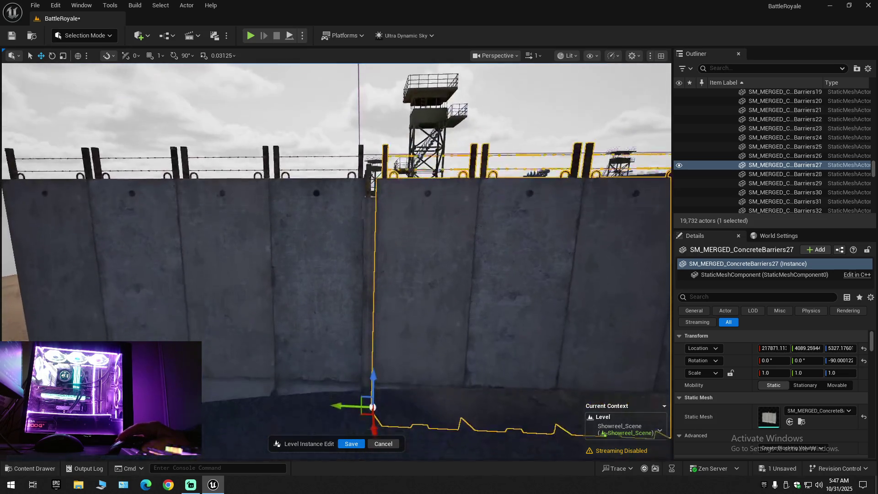
Shift ConcreteBarriers26 to Y 4715.38 to close the gap, and inspect the join.
{"action": "left_click", "coordinate": [324, 386]}
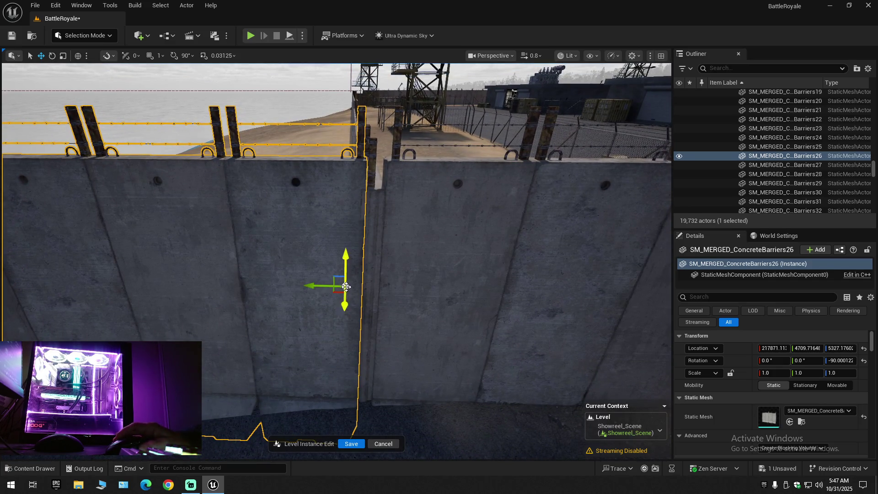
{"action": "scroll", "coordinate": [346, 287], "scroll_direction": "down", "scroll_amount": 1}
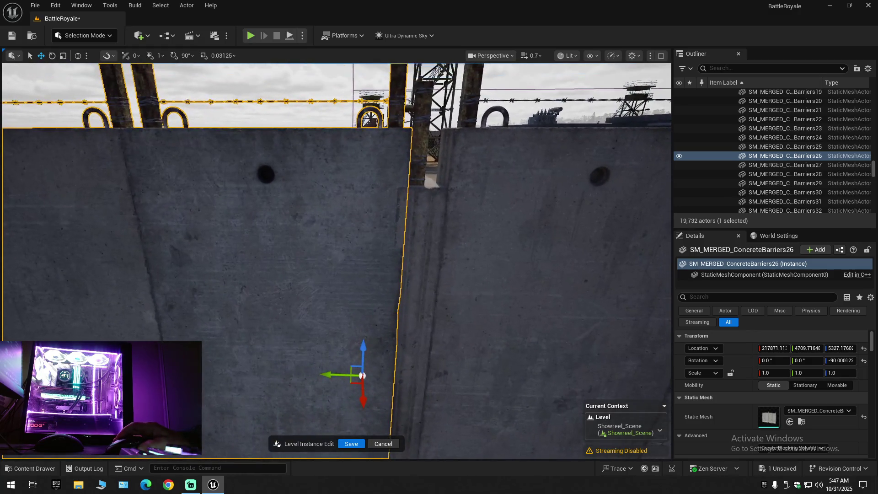
{"action": "left_click_drag", "start_coordinate": [338, 375], "coordinate": [329, 374]}
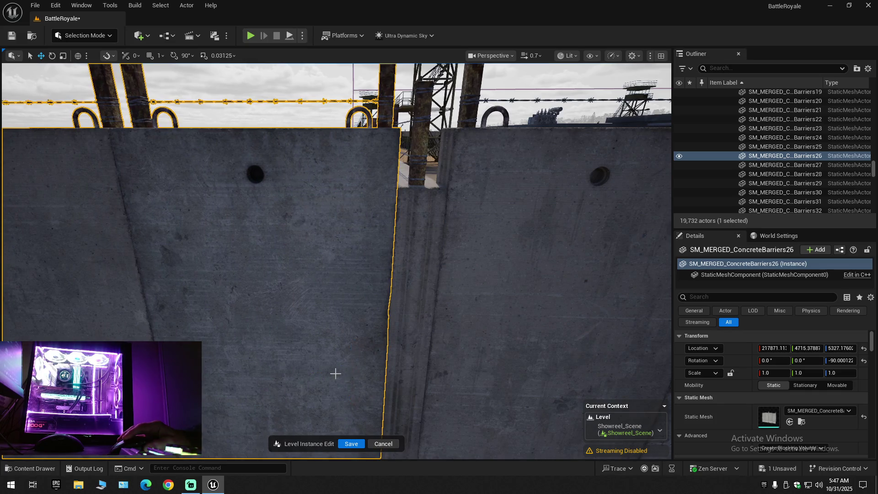
{"action": "scroll", "coordinate": [335, 373], "scroll_direction": "down", "scroll_amount": 10}
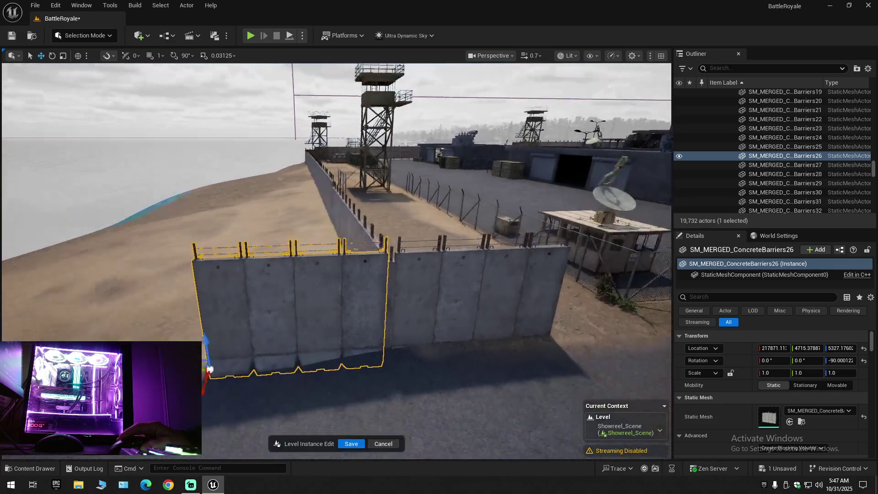
{"action": "scroll", "coordinate": [337, 261], "scroll_direction": "down", "scroll_amount": 1}
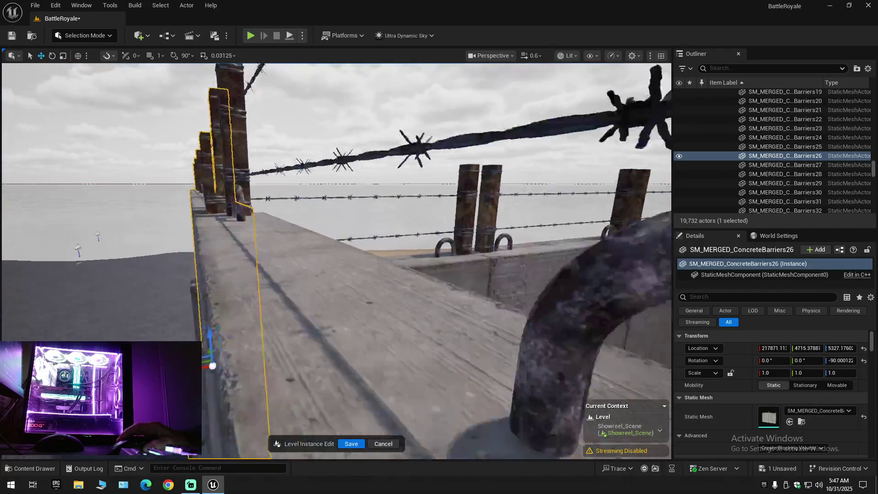
{"action": "key", "text": "s"}
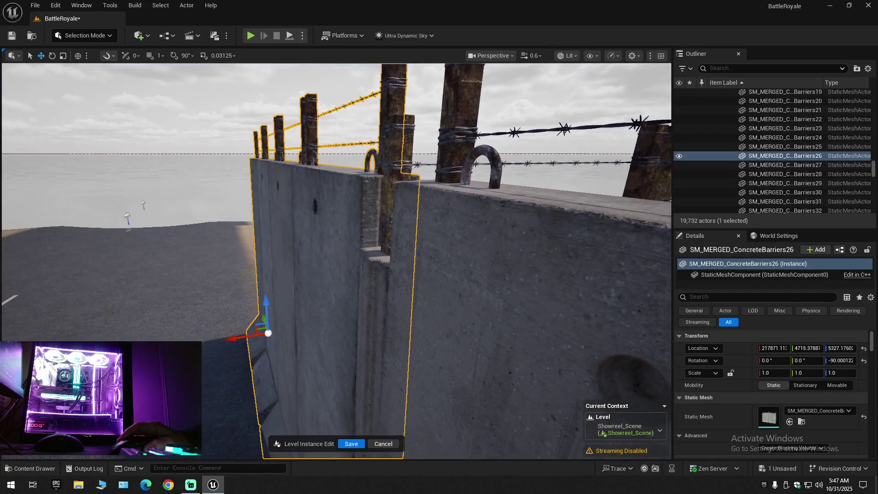
{"action": "scroll", "coordinate": [336, 261], "scroll_direction": "up", "scroll_amount": 2}
{"action": "key", "text": "w"}
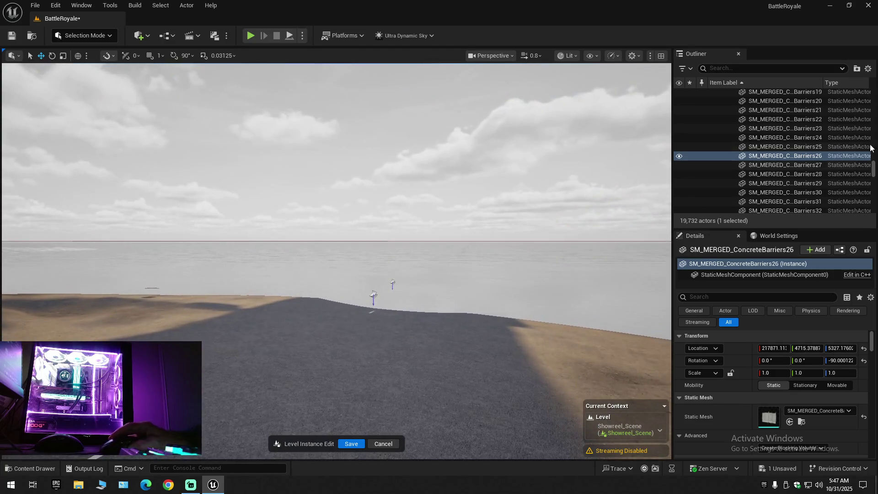
{"action": "left_click", "coordinate": [868, 69]}
Collapse the Outliner to top-level folders and turn the view toward the wall, sand and sea.
{"action": "left_click", "coordinate": [809, 114]}
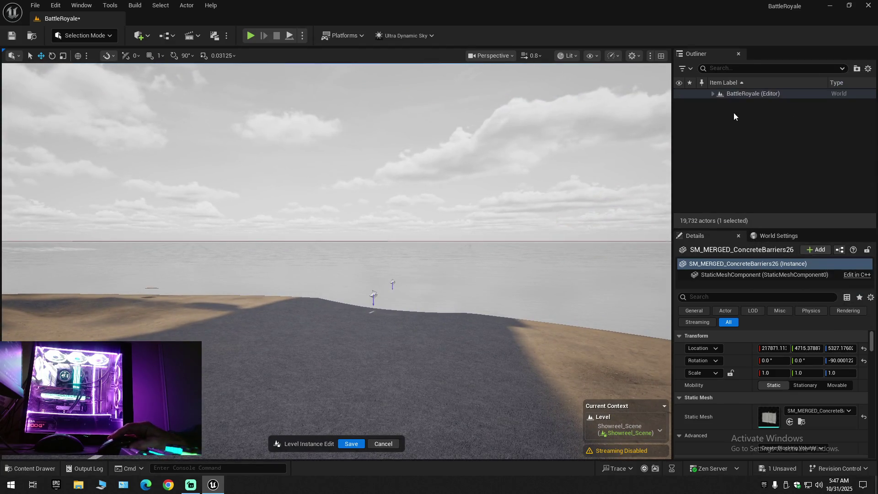
{"action": "left_click", "coordinate": [713, 94]}
{"action": "scroll", "coordinate": [336, 261], "scroll_direction": "up", "scroll_amount": 1}
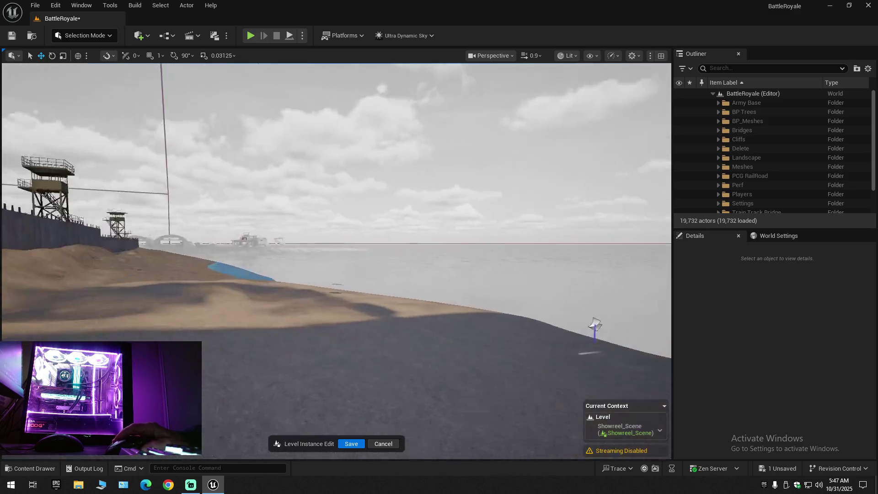
{"action": "key", "text": "w"}
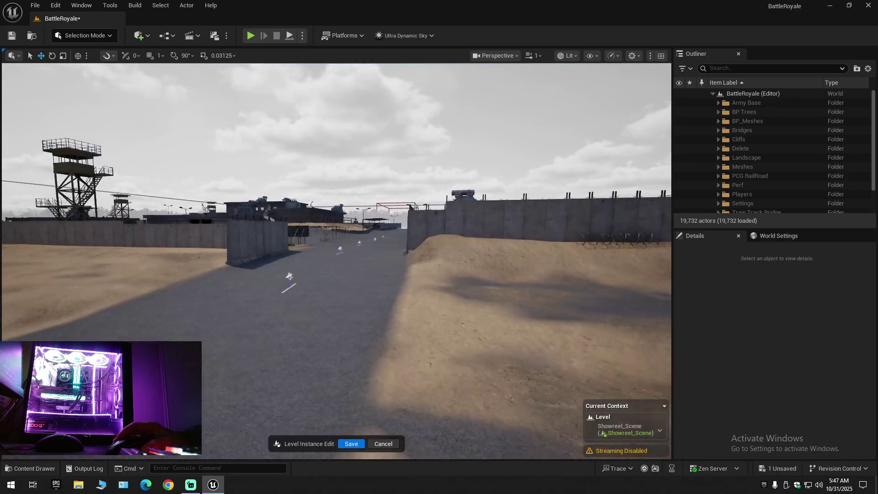
{"action": "scroll", "coordinate": [336, 261], "scroll_direction": "down", "scroll_amount": 1}
{"action": "mouse_move", "coordinate": [337, 261]}
{"action": "left_mouse_down"}
{"action": "mouse_move", "coordinate": [428, 254]}
{"action": "mouse_move", "coordinate": [426, 274]}
{"action": "left_mouse_up"}
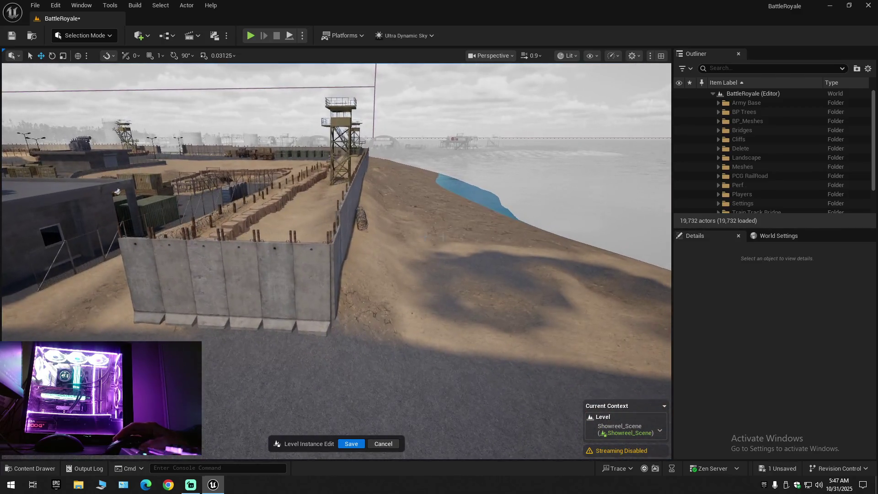
Alt-drag SM_MERGED_ConcreteBarriers11 sideways into ConcreteBarriers33, undoing an accidental lowering.
{"action": "left_click", "coordinate": [295, 275]}
{"action": "left_click", "coordinate": [239, 278]}
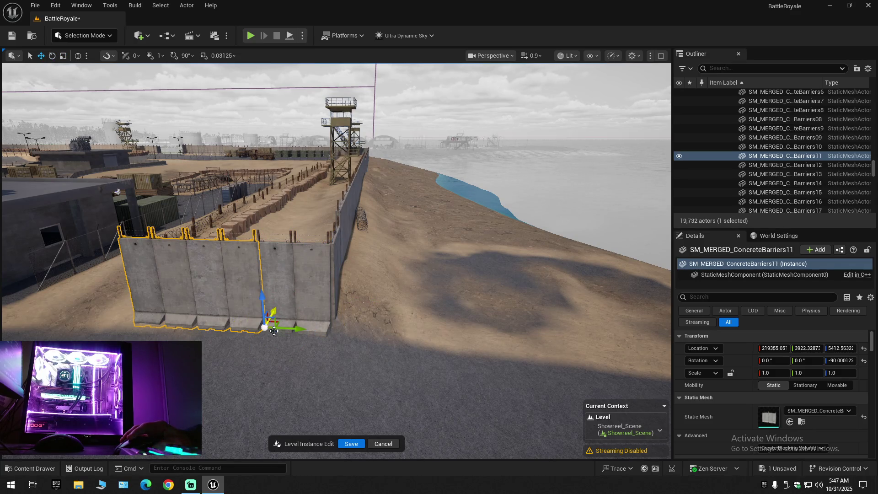
{"action": "mouse_move", "coordinate": [287, 330]}
{"action": "left_mouse_down", "text": "alt"}
{"action": "mouse_move", "coordinate": [503, 349]}
{"action": "mouse_move", "coordinate": [488, 339]}
{"action": "left_mouse_up", "text": "alt"}
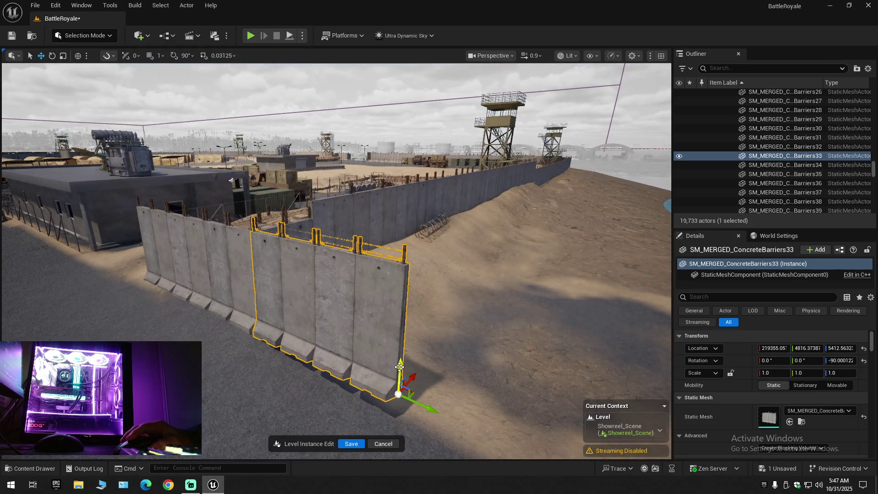
{"action": "mouse_move", "coordinate": [399, 367]}
{"action": "left_mouse_down"}
{"action": "mouse_move", "coordinate": [402, 399]}
{"action": "mouse_move", "coordinate": [275, 395]}
{"action": "mouse_move", "coordinate": [420, 363]}
{"action": "mouse_move", "coordinate": [245, 185]}
{"action": "left_mouse_up"}
{"action": "key", "text": "ctrl+z"}
{"action": "left_click", "coordinate": [104, 34]}
Sculpt the landscape at strength 0.0904 with brush size 225.52, mounding sand near the wall.
{"action": "left_click", "coordinate": [92, 62]}
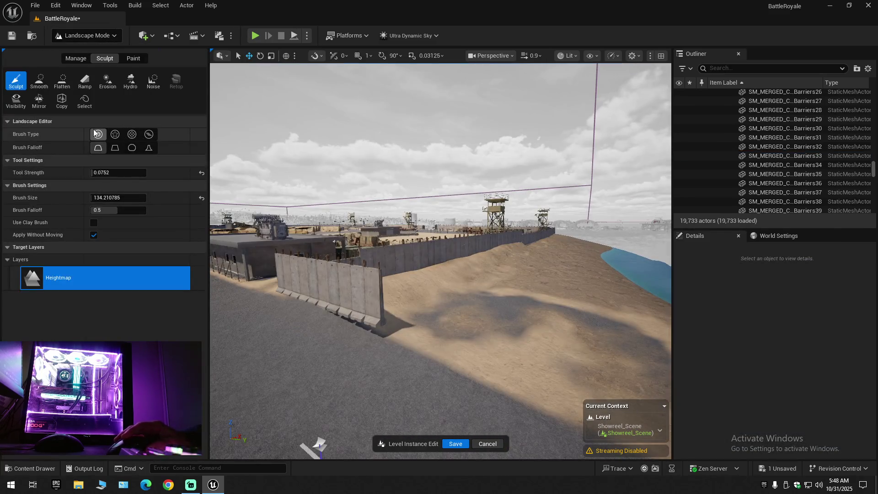
{"action": "left_click_drag", "start_coordinate": [334, 320], "coordinate": [324, 290]}
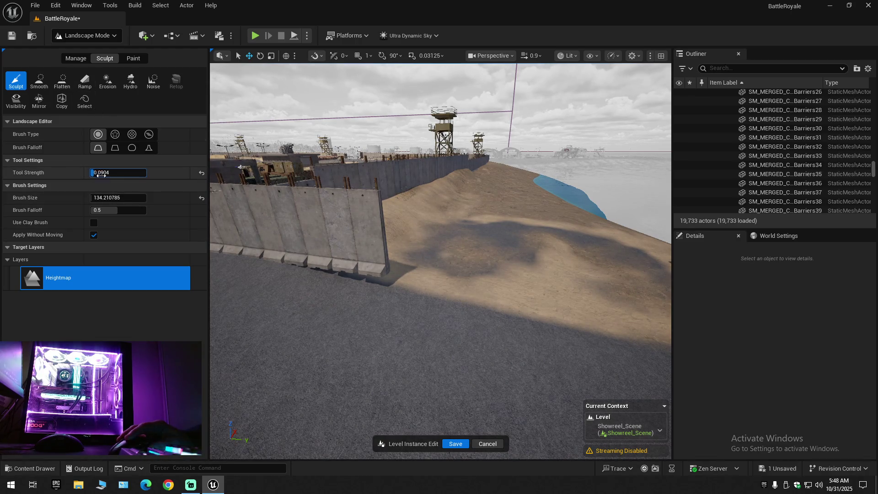
{"action": "left_click_drag", "start_coordinate": [105, 197], "coordinate": [98, 198]}
{"action": "mouse_move", "coordinate": [366, 275]}
{"action": "left_mouse_down"}
{"action": "mouse_move", "coordinate": [382, 249]}
{"action": "mouse_move", "coordinate": [435, 261]}
{"action": "mouse_move", "coordinate": [363, 241]}
{"action": "mouse_move", "coordinate": [523, 253]}
{"action": "left_mouse_up"}
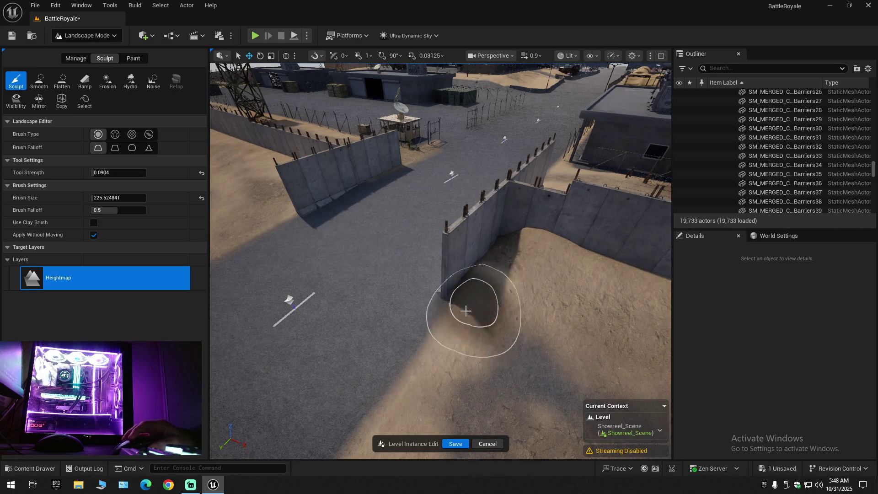
Fly around the barrier wall and guard tower to inspect the sand slope.
{"action": "key", "text": "w"}
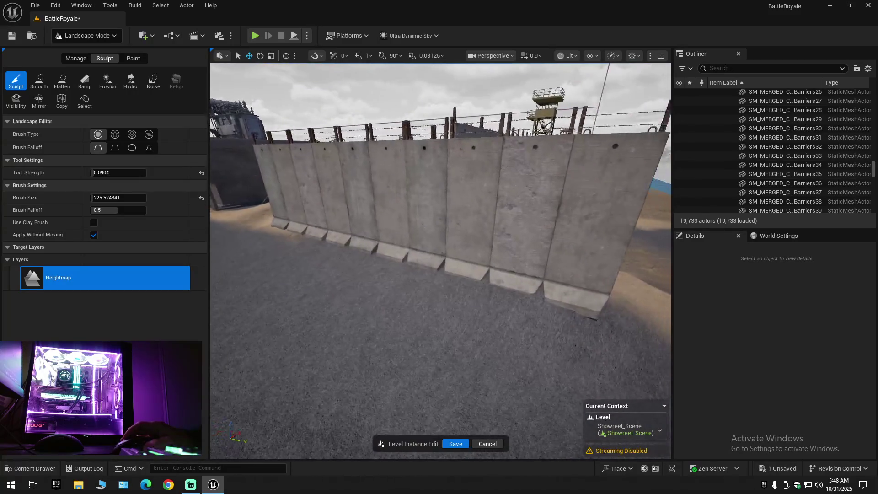
{"action": "key", "text": "s"}
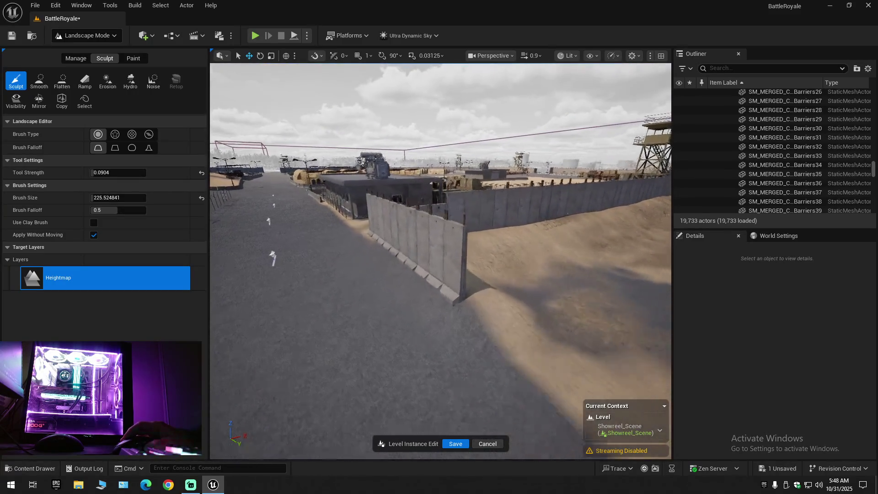
{"action": "key", "text": "w"}
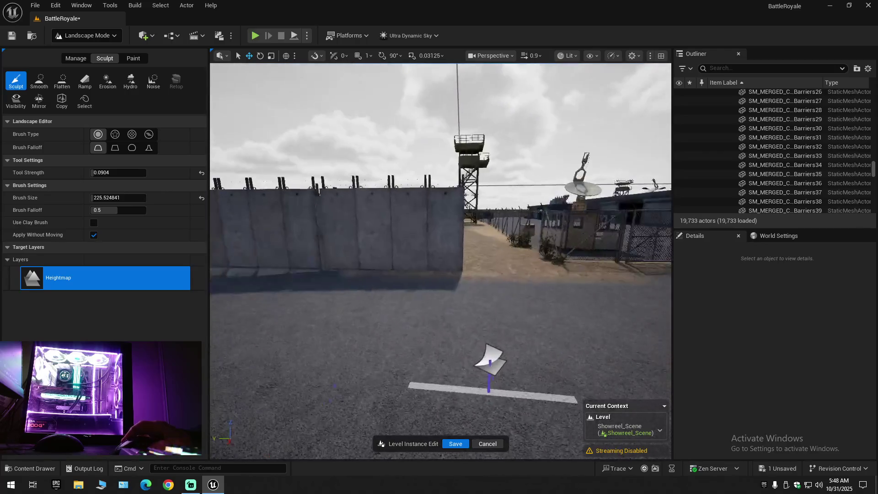
{"action": "key", "text": "w"}
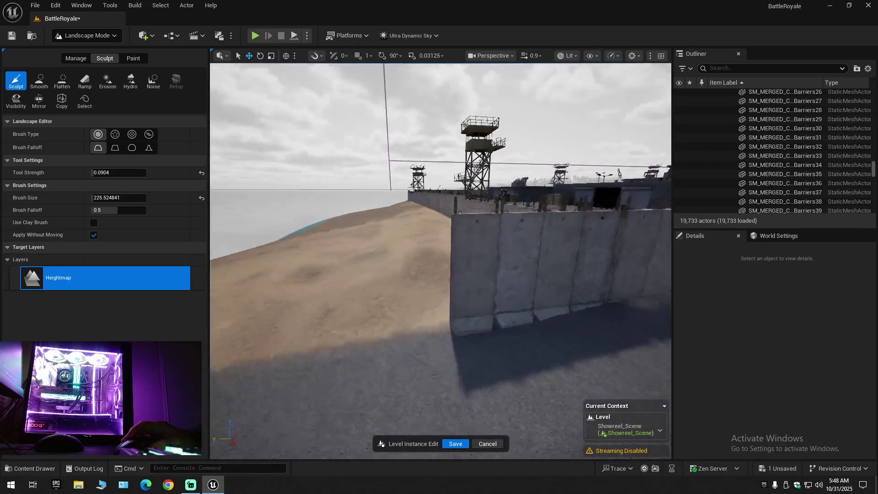
{"action": "key", "text": "s"}
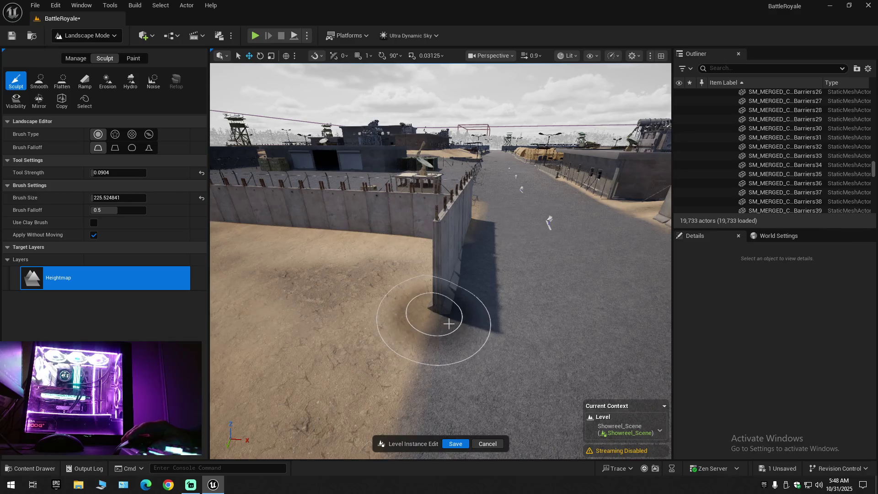
{"action": "key", "text": "w"}
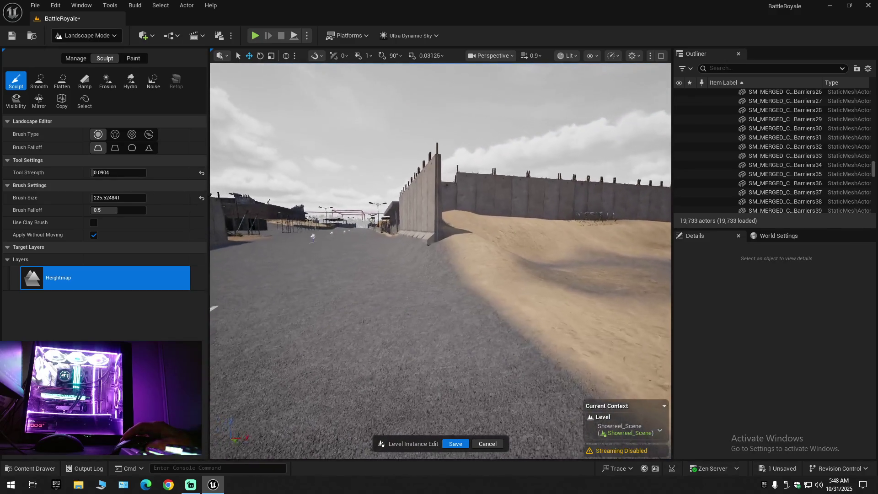
{"action": "key", "text": "w"}
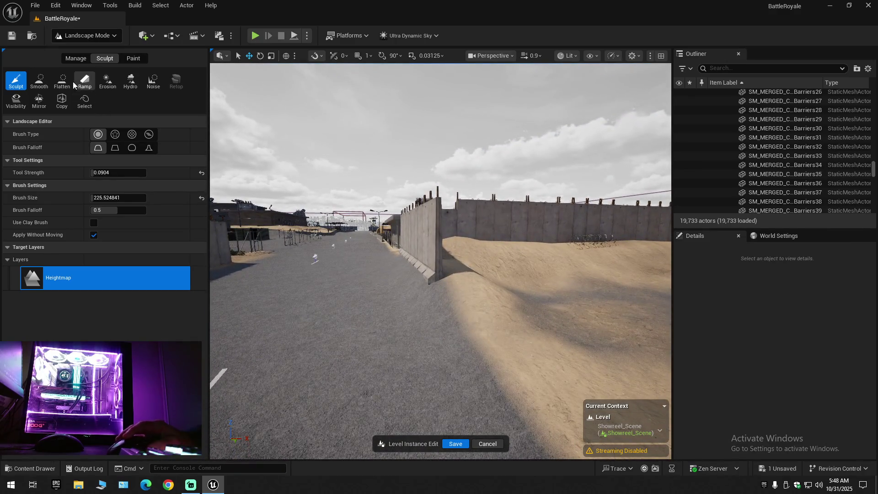
Smooth the sand bank against the wall base, then return to the Sculpt tool.
{"action": "left_click", "coordinate": [41, 81]}
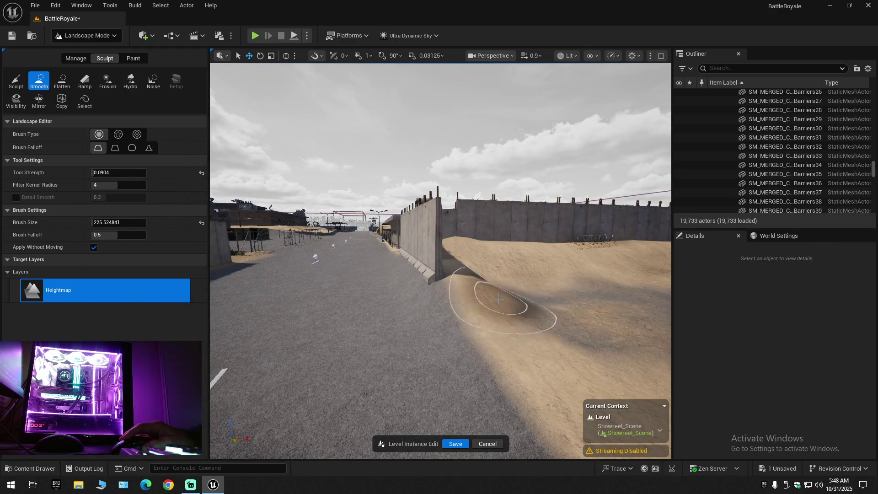
{"action": "mouse_move", "coordinate": [481, 343]}
{"action": "left_mouse_down"}
{"action": "mouse_move", "coordinate": [590, 348]}
{"action": "mouse_move", "coordinate": [468, 318]}
{"action": "left_mouse_up"}
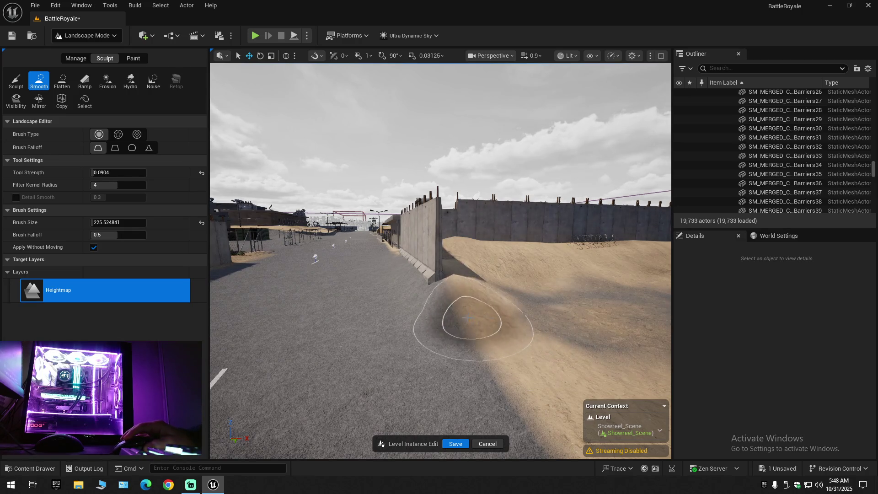
{"action": "key", "text": "w"}
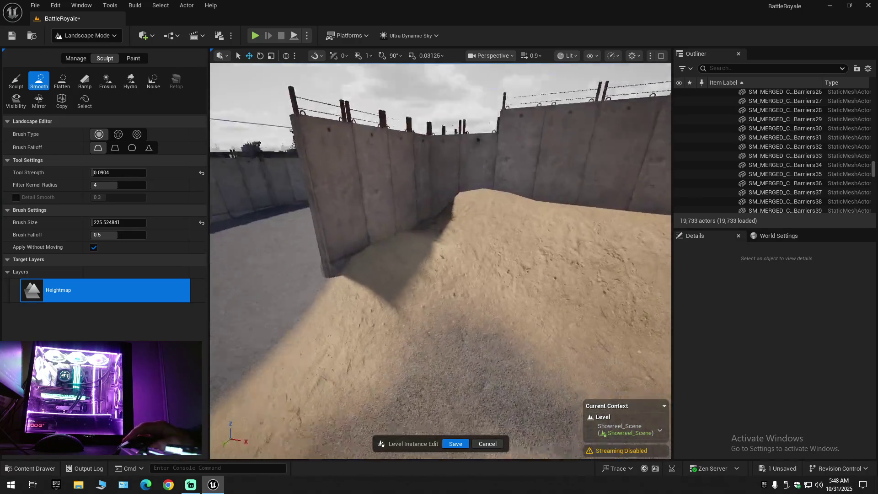
{"action": "key", "text": "w"}
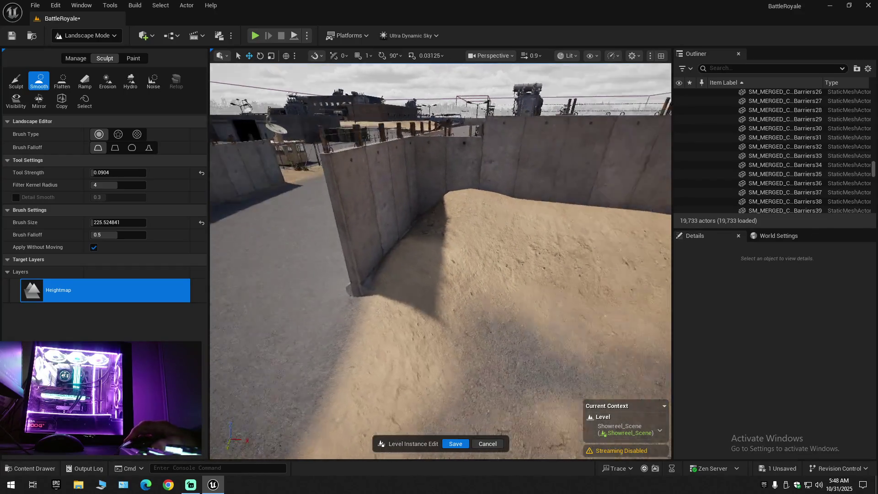
{"action": "key", "text": "s"}
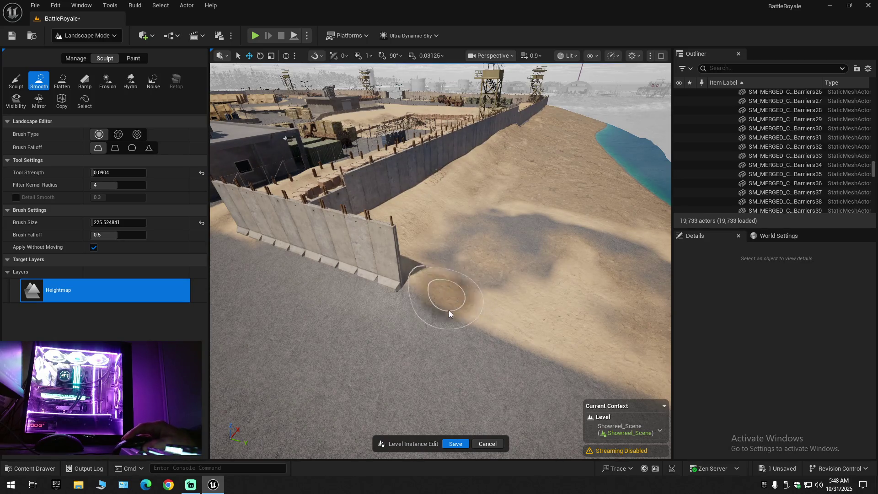
{"action": "key", "text": "w"}
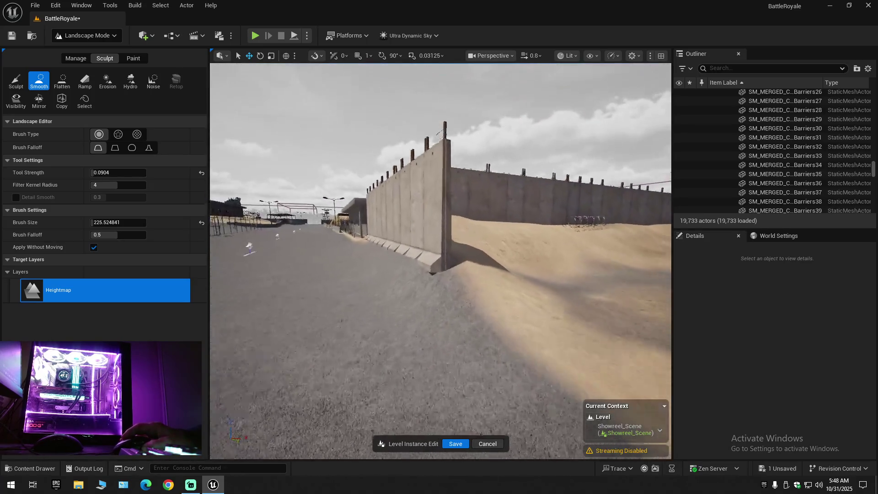
{"action": "left_click", "coordinate": [17, 80]}
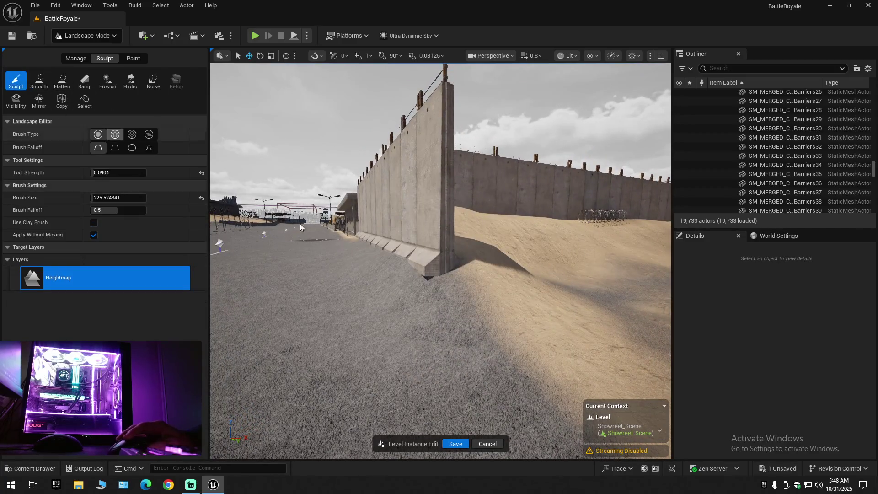
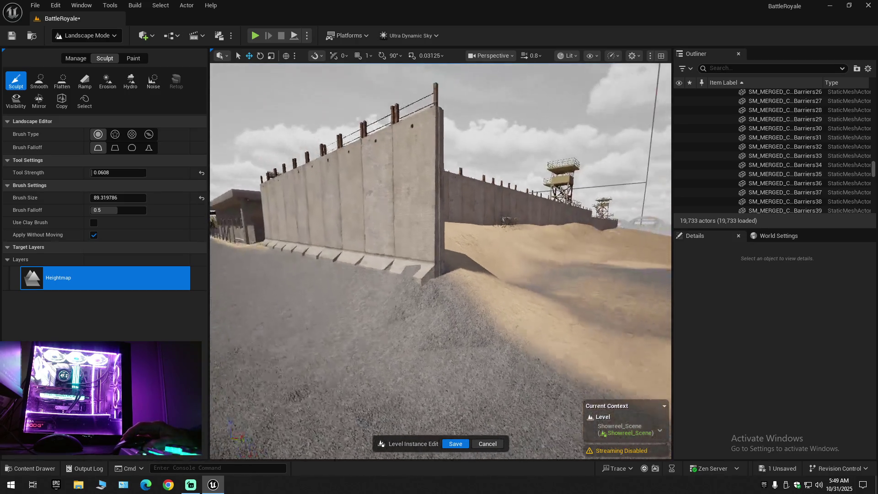
Set the Sculpt brush size to about 225 and raise sand at the wall's foot.
{"action": "left_click", "coordinate": [38, 81]}
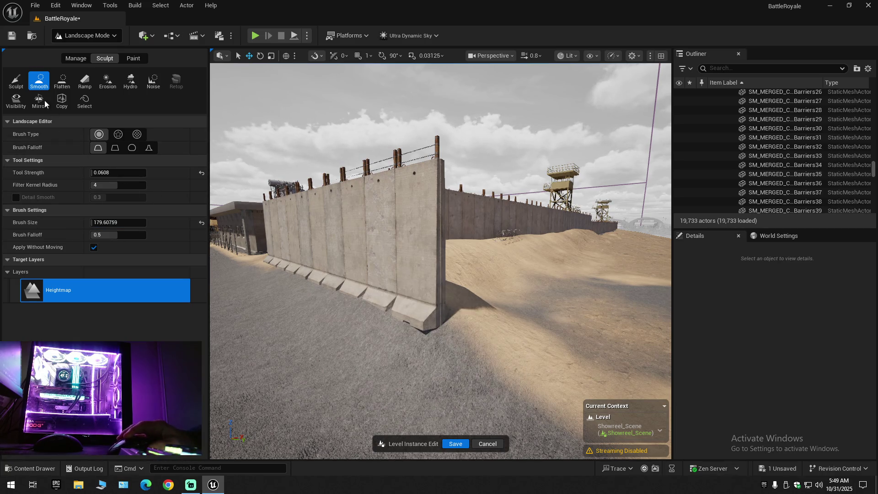
{"action": "left_click", "coordinate": [16, 81]}
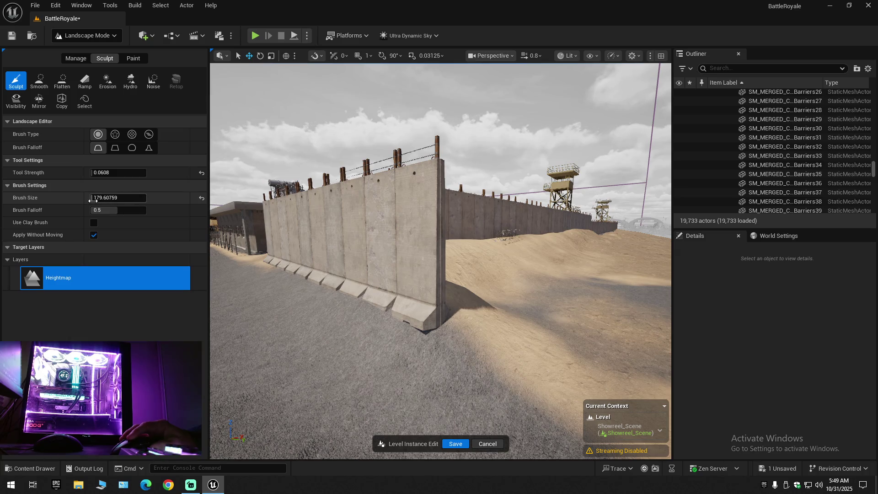
{"action": "left_click_drag", "start_coordinate": [118, 197], "coordinate": [124, 198]}
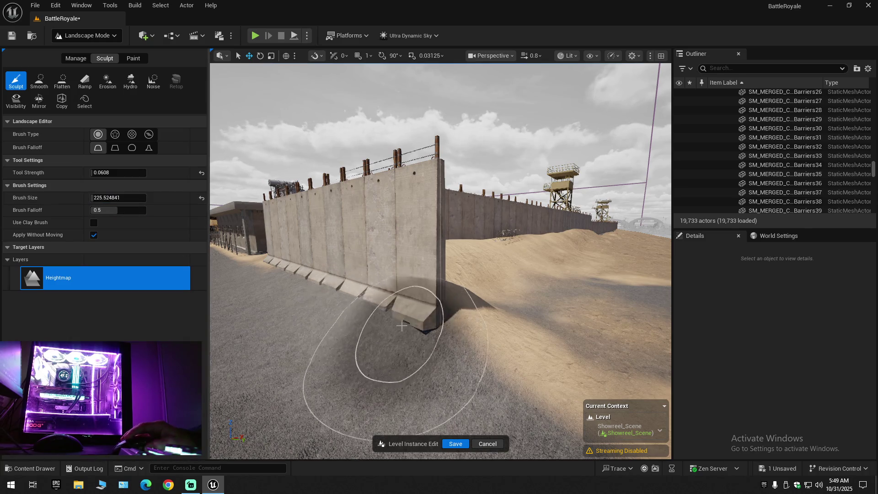
{"action": "mouse_move", "coordinate": [382, 333]}
{"action": "left_mouse_down"}
{"action": "mouse_move", "coordinate": [446, 338]}
{"action": "mouse_move", "coordinate": [392, 290]}
{"action": "left_mouse_up"}
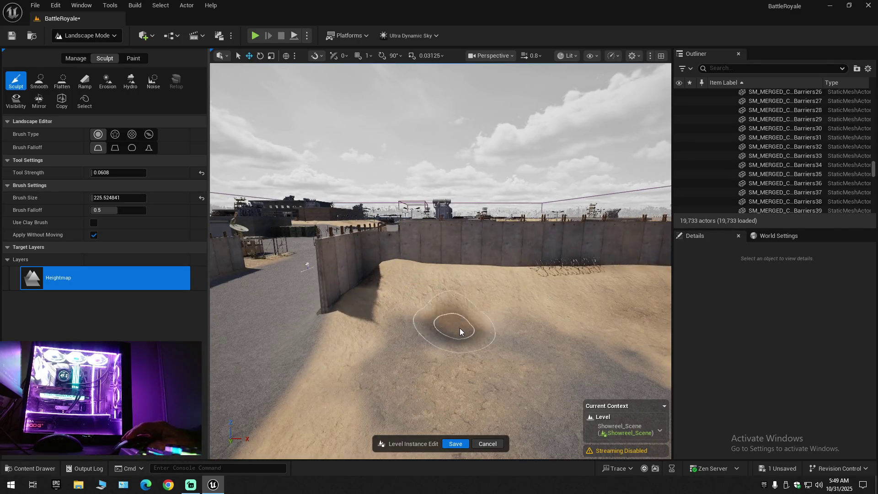
Build more sand mounds along the bank beside the wall and watchtowers.
{"action": "mouse_move", "coordinate": [375, 374]}
{"action": "left_mouse_down"}
{"action": "mouse_move", "coordinate": [401, 378]}
{"action": "mouse_move", "coordinate": [434, 362]}
{"action": "mouse_move", "coordinate": [393, 368]}
{"action": "left_mouse_up"}
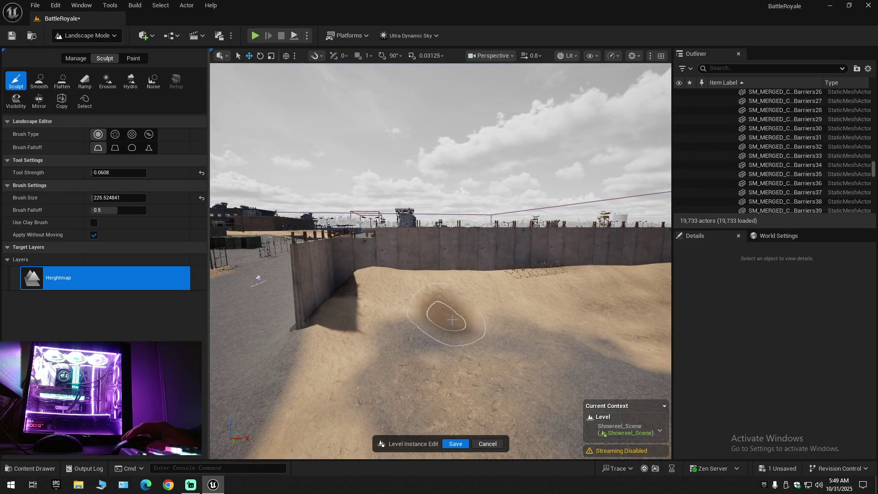
{"action": "mouse_move", "coordinate": [506, 327]}
{"action": "left_mouse_down"}
{"action": "mouse_move", "coordinate": [485, 330]}
{"action": "mouse_move", "coordinate": [515, 326]}
{"action": "mouse_move", "coordinate": [423, 238]}
{"action": "left_mouse_up"}
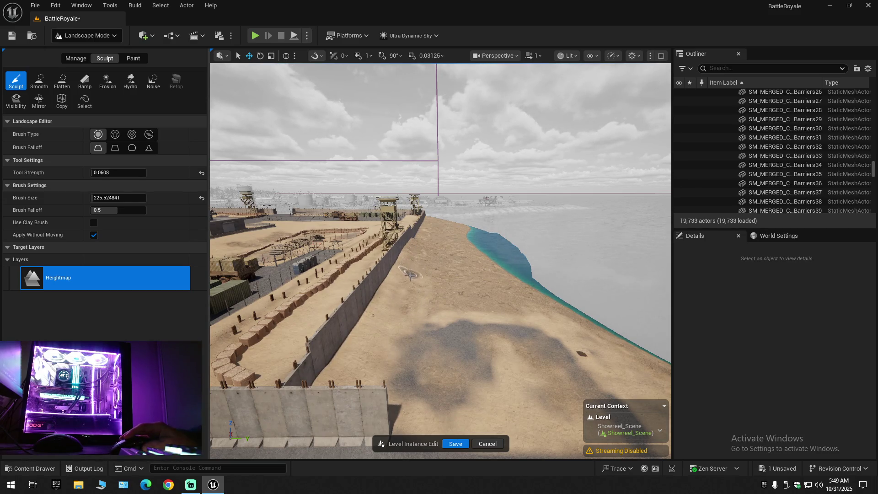
{"action": "left_click_drag", "start_coordinate": [399, 335], "coordinate": [406, 329]}
{"action": "key", "text": "ctrl+z"}
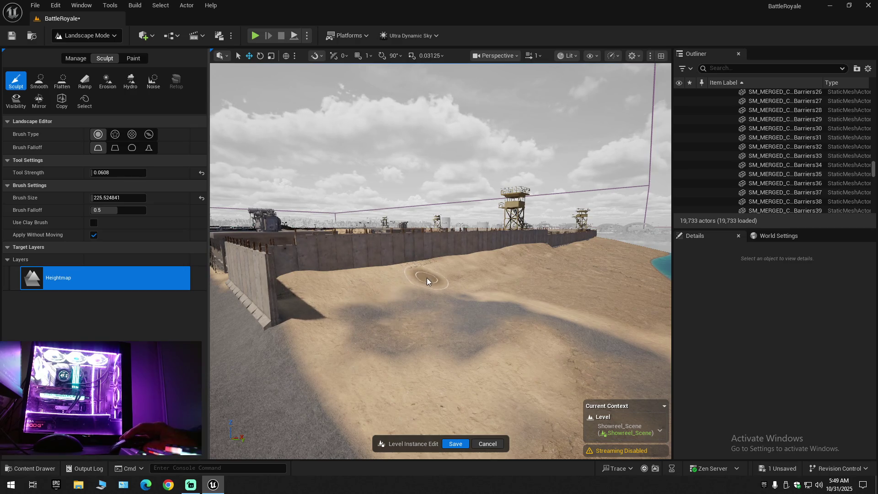
{"action": "left_click", "coordinate": [361, 310]}
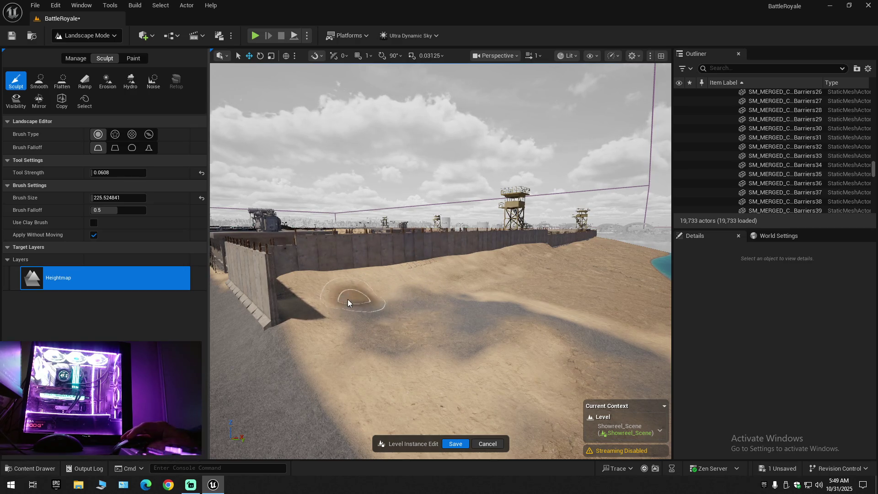
{"action": "left_click_drag", "start_coordinate": [337, 313], "coordinate": [441, 300]}
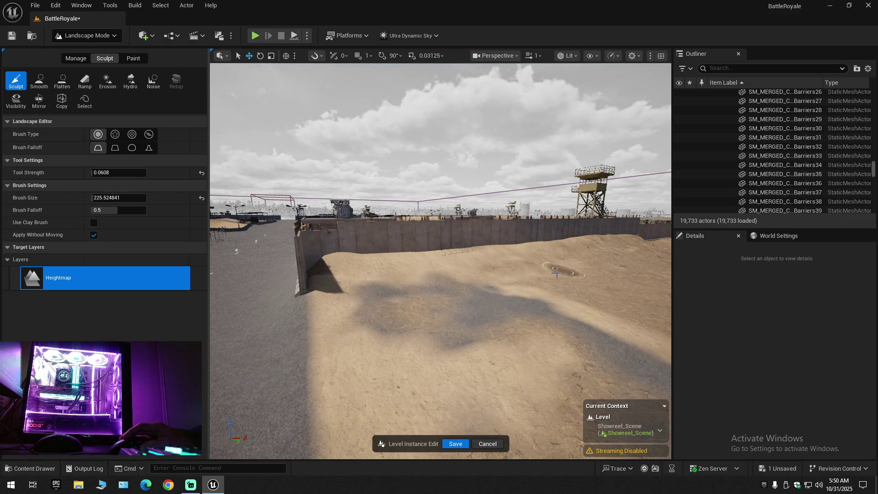
{"action": "left_click_drag", "start_coordinate": [373, 308], "coordinate": [393, 288]}
{"action": "mouse_move", "coordinate": [352, 355]}
{"action": "left_mouse_down"}
{"action": "mouse_move", "coordinate": [366, 345]}
{"action": "mouse_move", "coordinate": [353, 355]}
{"action": "left_mouse_up"}
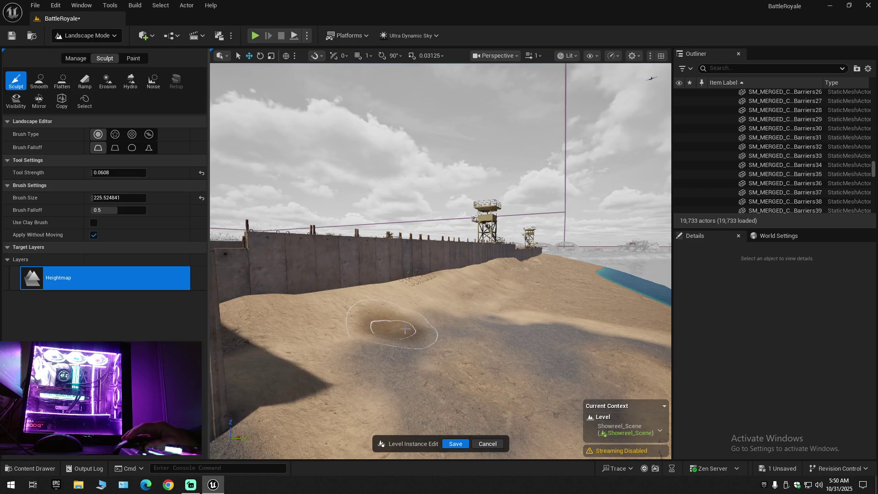
{"action": "left_click_drag", "start_coordinate": [358, 336], "coordinate": [316, 343]}
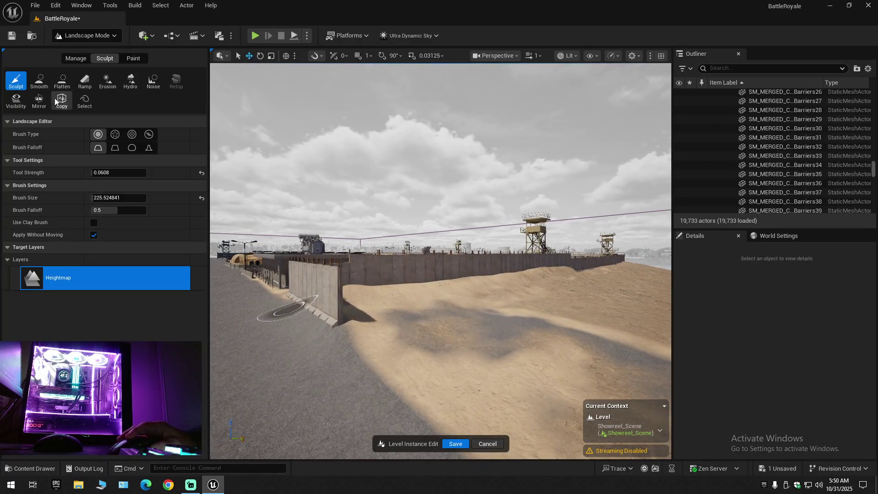
Smooth the terrain, then switch from Landscape Mode to Selection Mode.
{"action": "left_click", "coordinate": [39, 81]}
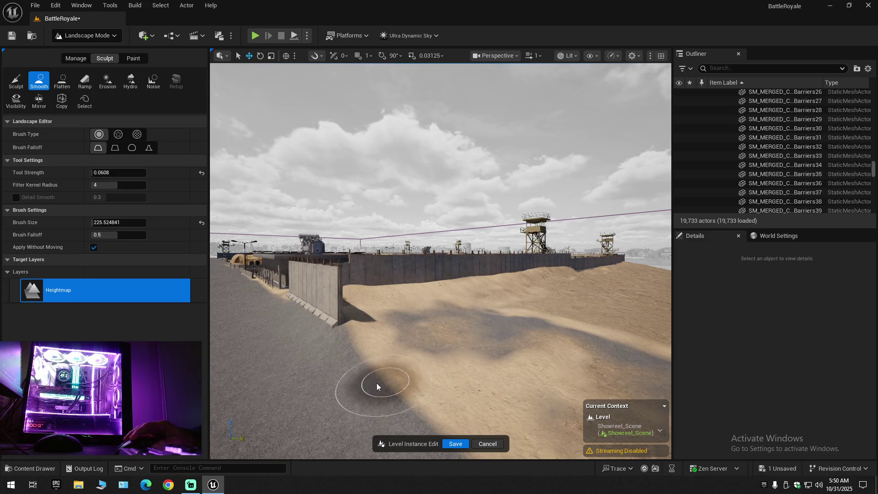
{"action": "left_click_drag", "start_coordinate": [353, 389], "coordinate": [311, 388]}
{"action": "scroll", "coordinate": [402, 372], "scroll_direction": "up", "scroll_amount": 5}
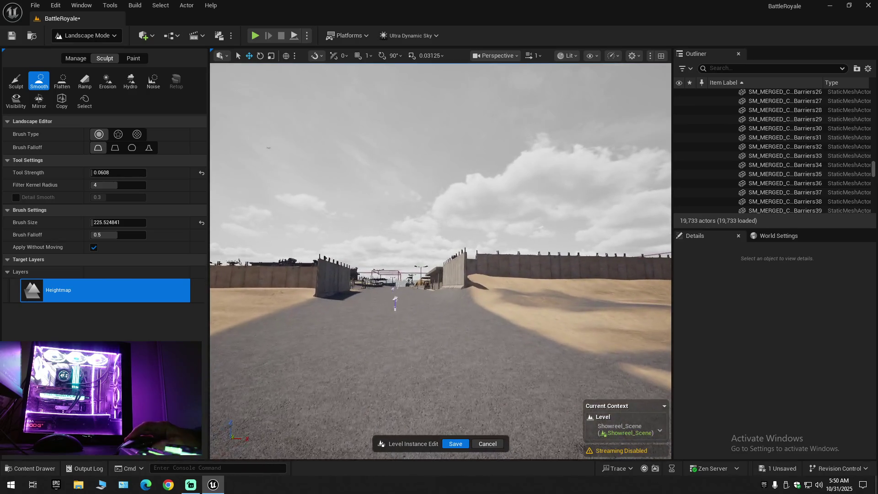
{"action": "left_click", "coordinate": [87, 35]}
{"action": "left_click", "coordinate": [87, 48]}
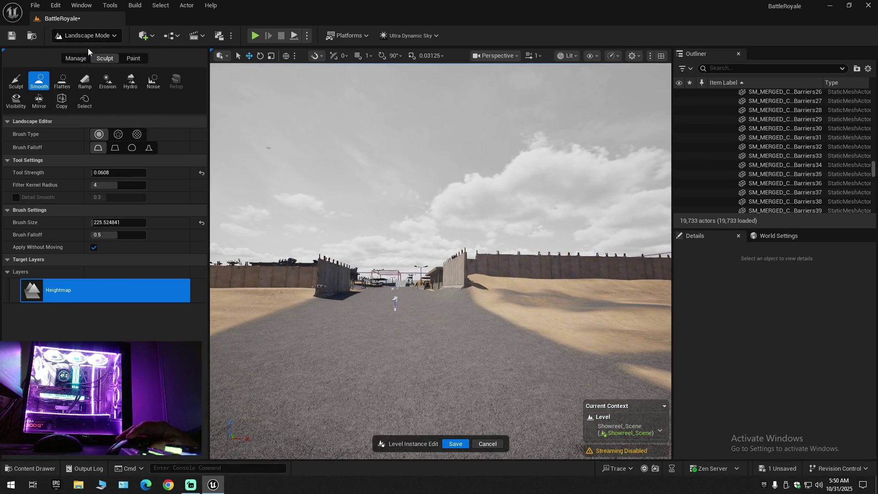
{"action": "left_click", "coordinate": [12, 39]}
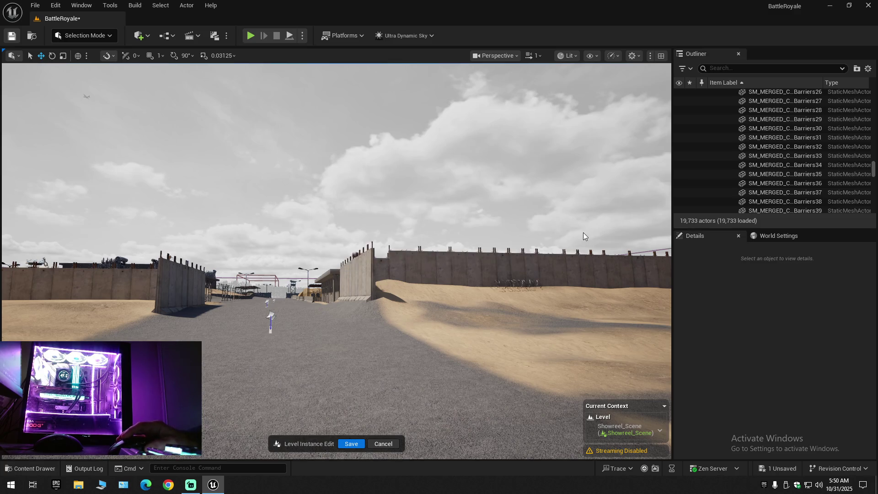
Collapse the Outliner, expand BattleRoyale (Editor), and use File > Save All.
{"action": "left_click", "coordinate": [869, 69]}
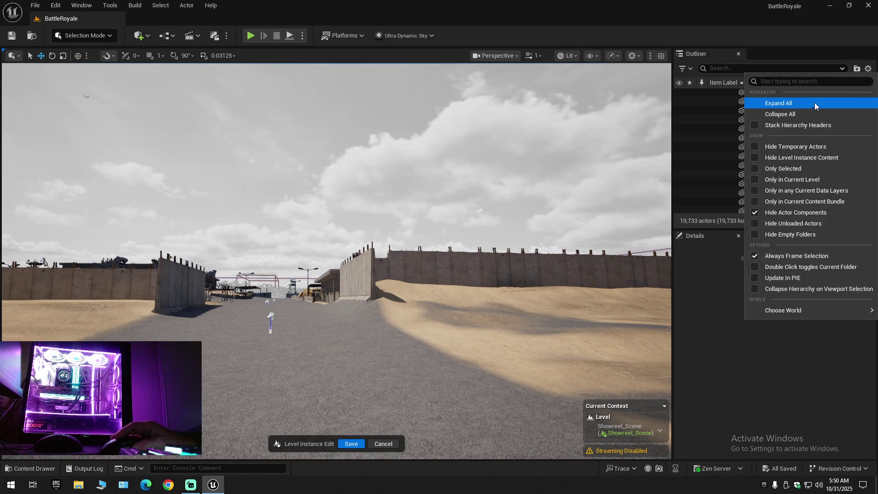
{"action": "left_click", "coordinate": [798, 114]}
{"action": "left_click", "coordinate": [713, 94]}
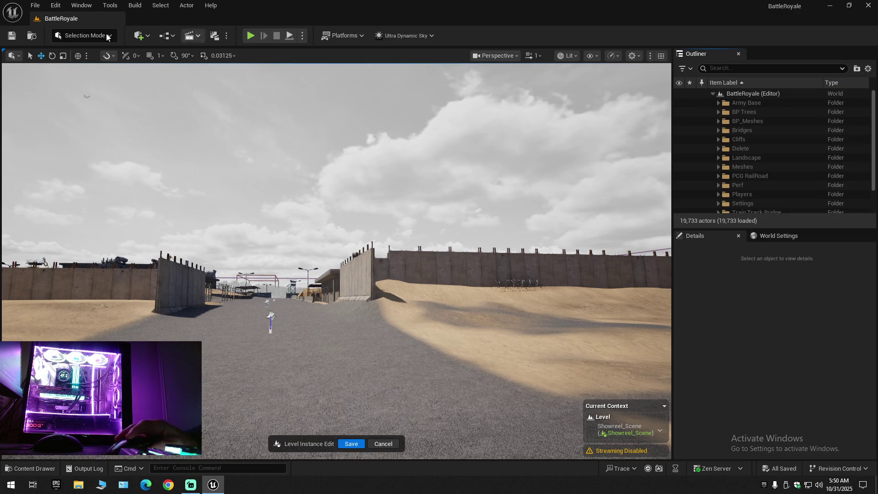
{"action": "left_click", "coordinate": [36, 5]}
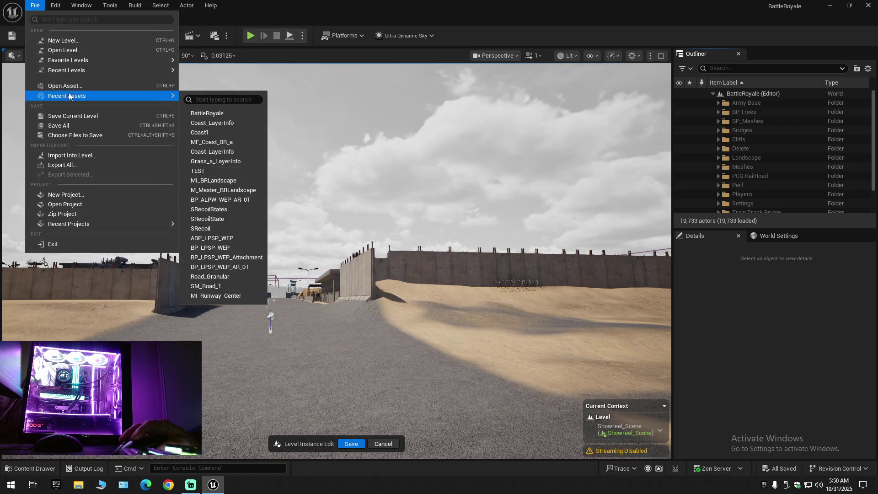
{"action": "left_click", "coordinate": [69, 117]}
{"action": "left_click", "coordinate": [35, 5]}
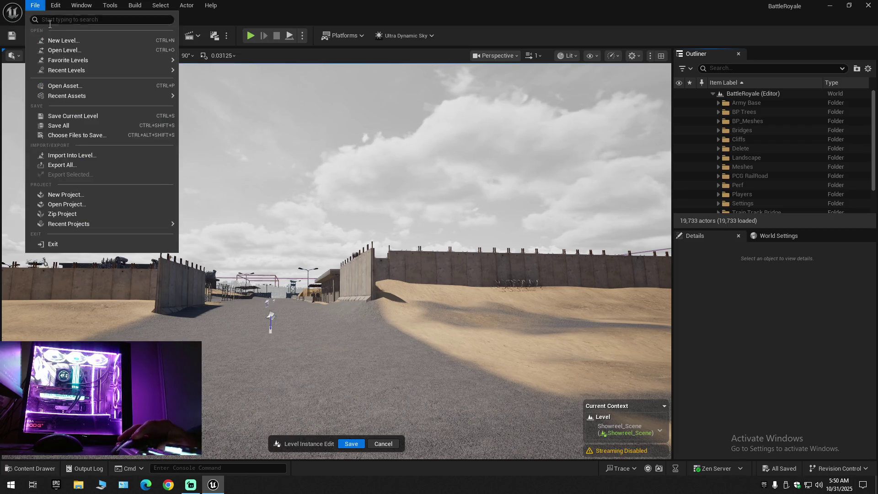
{"action": "left_click", "coordinate": [70, 124]}
Fly to the guard booth and select the SM_MERGED_ConcreteBarriers11 wall.
{"action": "key", "text": "w"}
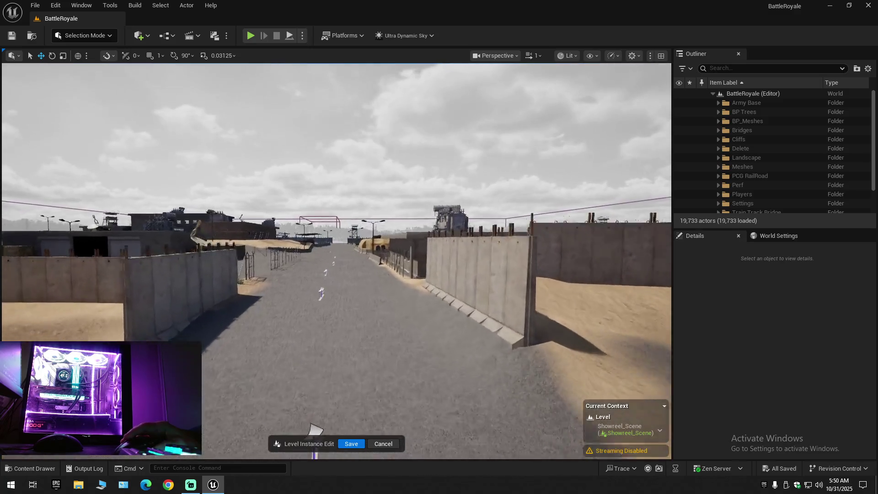
{"action": "key", "text": "w"}
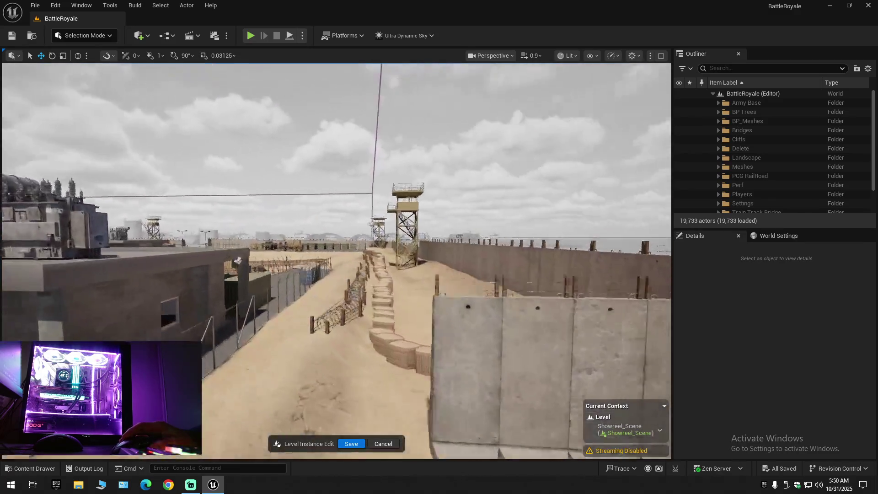
{"action": "key", "text": "w"}
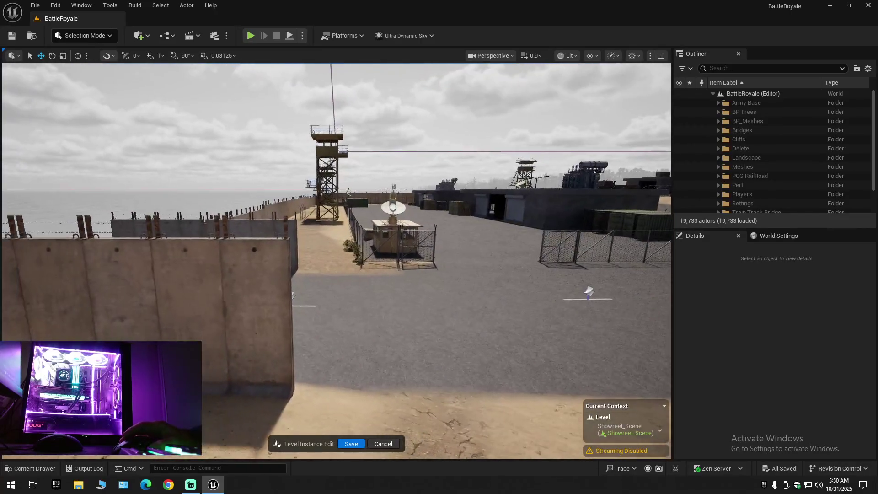
{"action": "scroll", "coordinate": [336, 261], "scroll_direction": "down", "scroll_amount": 1}
{"action": "key", "text": "e"}
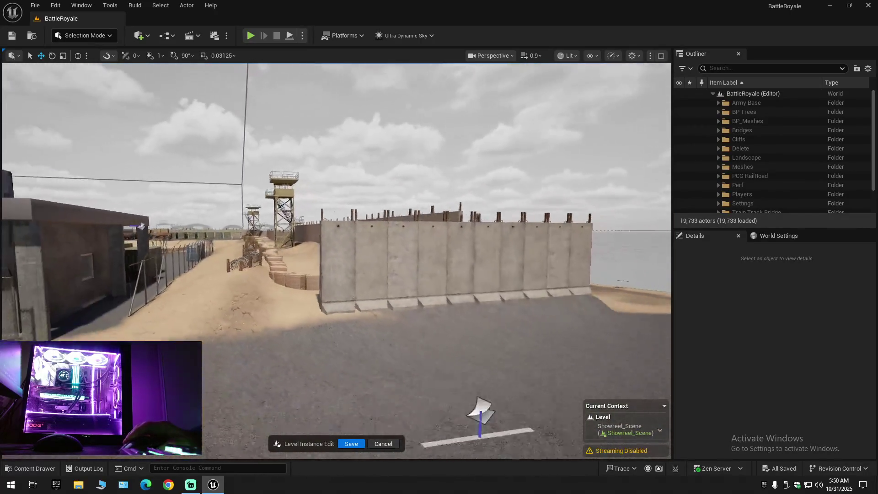
{"action": "scroll", "coordinate": [336, 261], "scroll_direction": "up", "scroll_amount": 1}
{"action": "key", "text": "q"}
{"action": "scroll", "coordinate": [336, 261], "scroll_direction": "down", "scroll_amount": 1}
{"action": "key", "text": "w"}
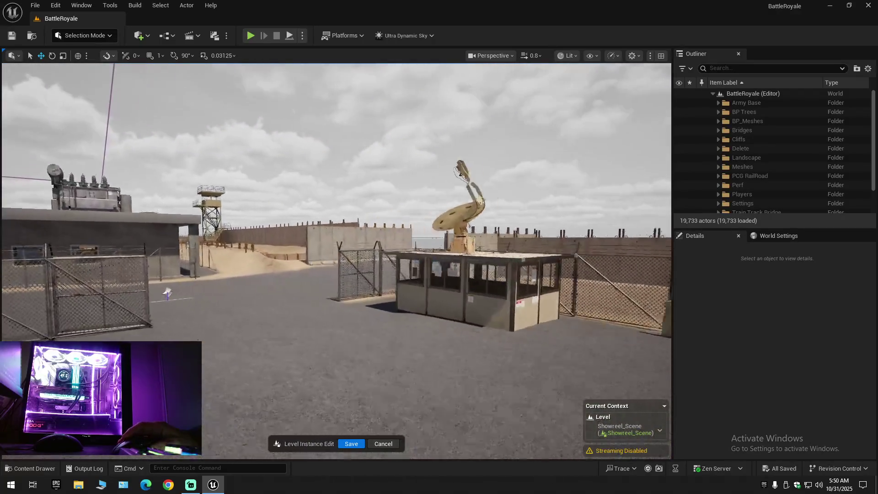
{"action": "left_click", "coordinate": [321, 243]}
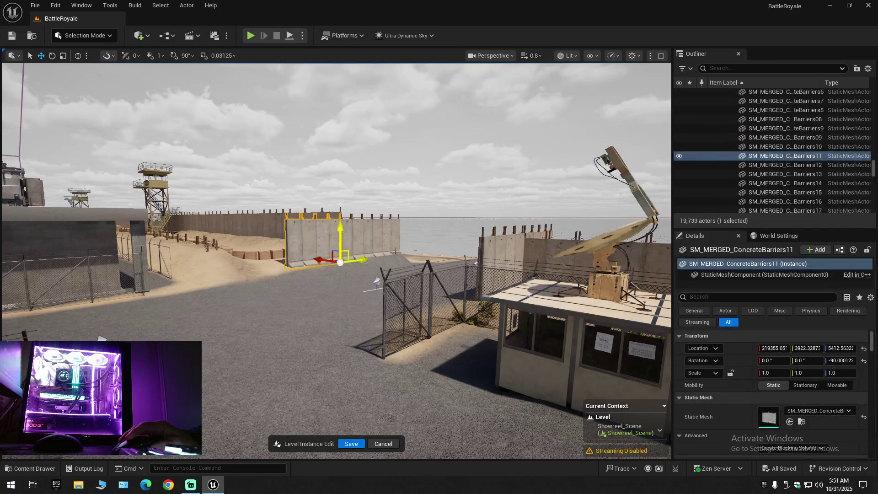
Hide SM_MERGED_ConcreteBarriers11, then reselect and frame it while surveying the walls.
{"action": "left_click", "coordinate": [679, 156]}
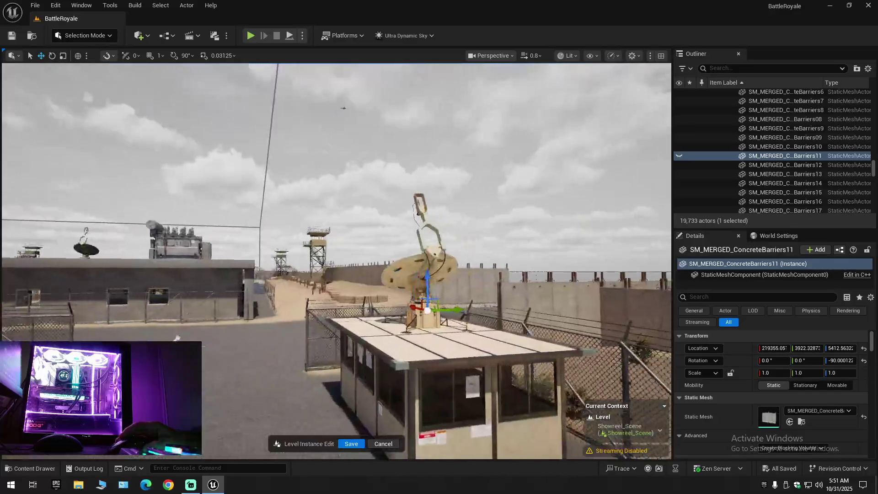
{"action": "key", "text": "s"}
{"action": "scroll", "coordinate": [335, 261], "scroll_direction": "up", "scroll_amount": 1}
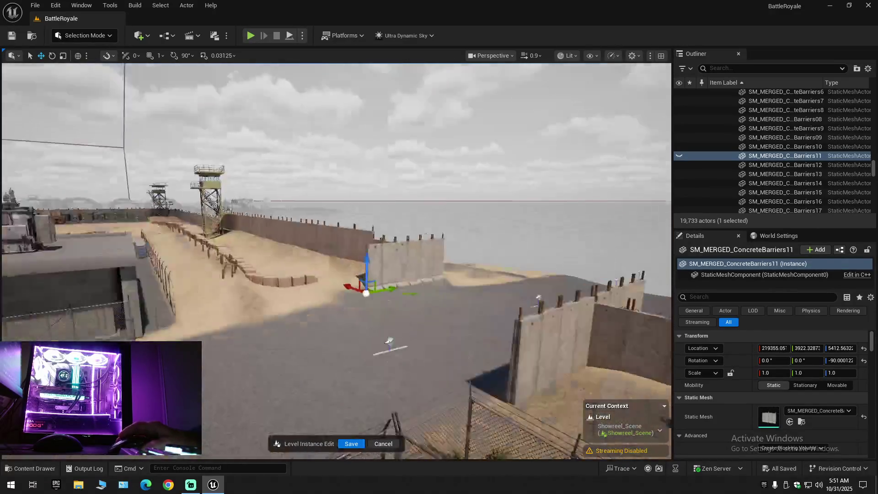
{"action": "key", "text": "a"}
{"action": "left_click", "coordinate": [429, 266]}
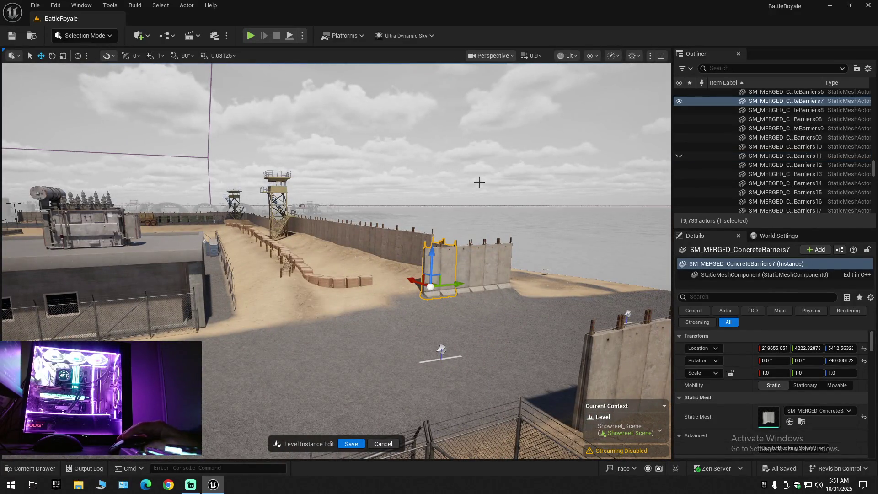
{"action": "left_click", "coordinate": [712, 156]}
{"action": "key", "text": "f"}
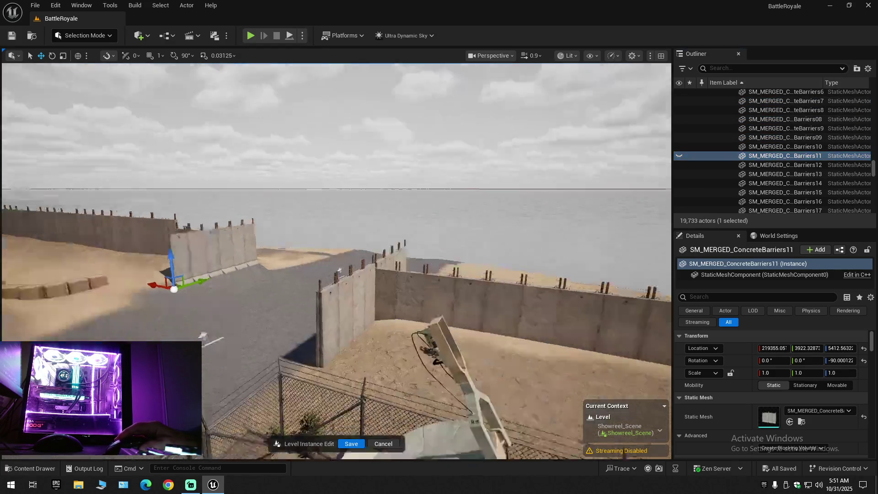
{"action": "key", "text": "w"}
{"action": "scroll", "coordinate": [336, 261], "scroll_direction": "down", "scroll_amount": 2}
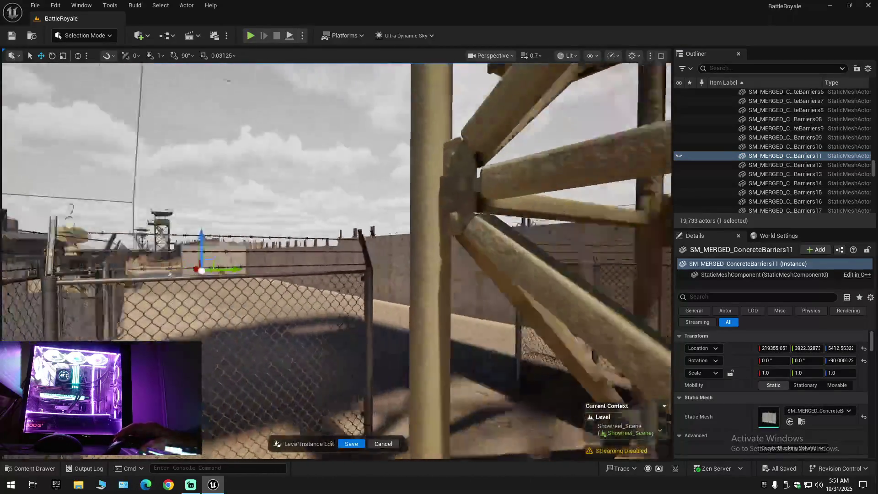
{"action": "key", "text": "s"}
{"action": "scroll", "coordinate": [336, 260], "scroll_direction": "down", "scroll_amount": 1}
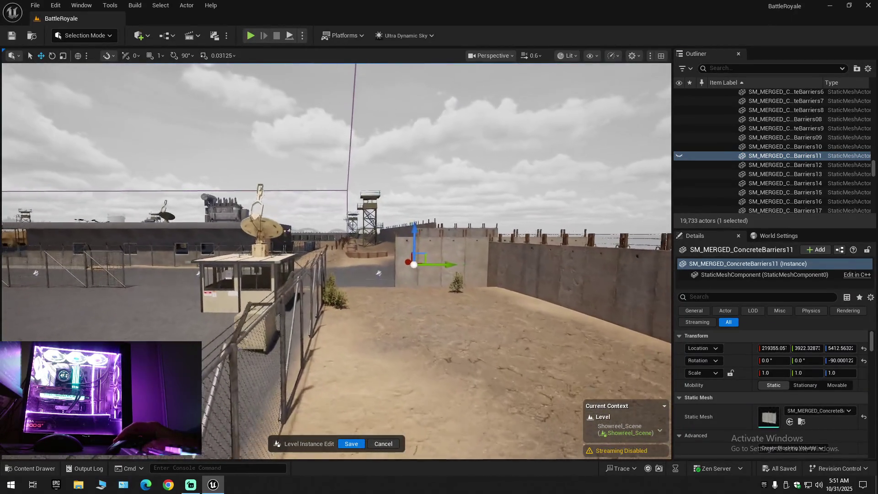
{"action": "key", "text": "w"}
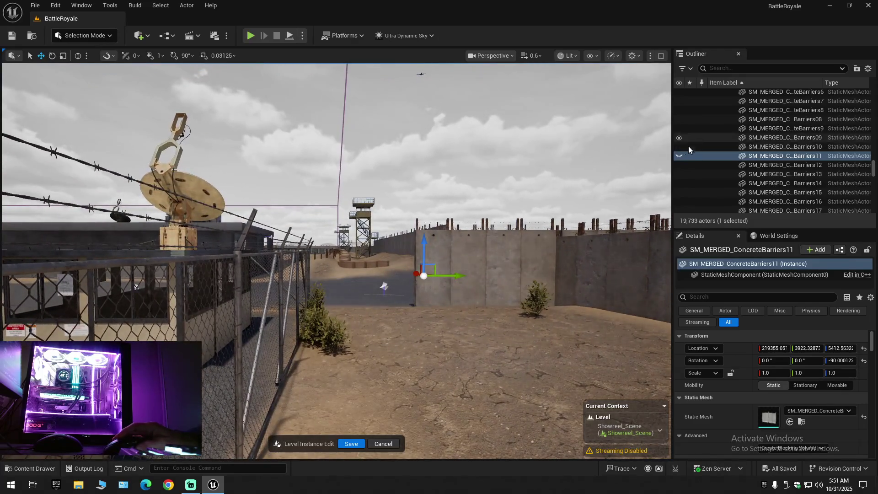
Toggle the ConcreteBarriers11 wall's visibility to compare, leaving it visible.
{"action": "left_click", "coordinate": [679, 156]}
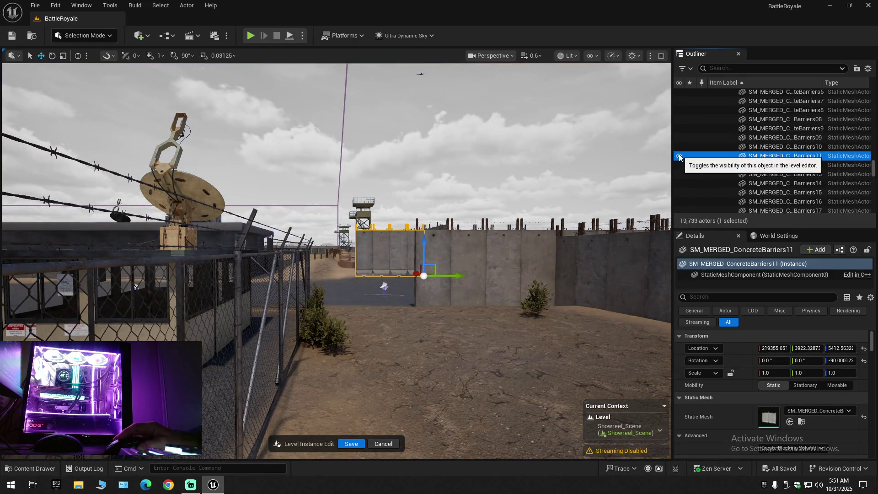
{"action": "left_click", "coordinate": [680, 156]}
{"action": "key", "text": "w"}
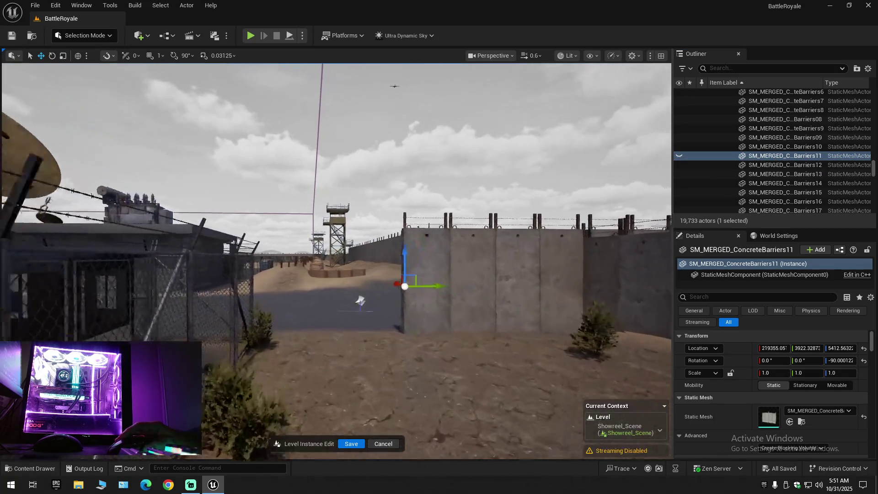
{"action": "key", "text": "a"}
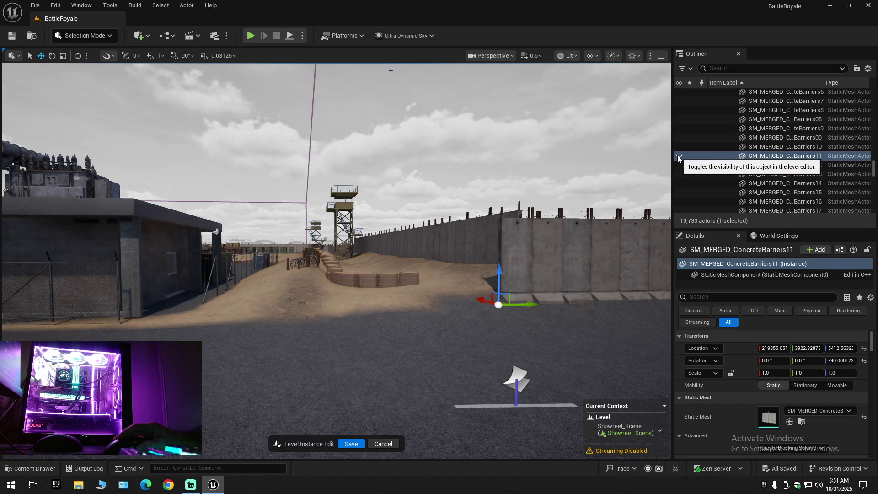
{"action": "left_click", "coordinate": [678, 156]}
Collapse the Outliner tree and expand the level to show its folders.
{"action": "left_click", "coordinate": [868, 69]}
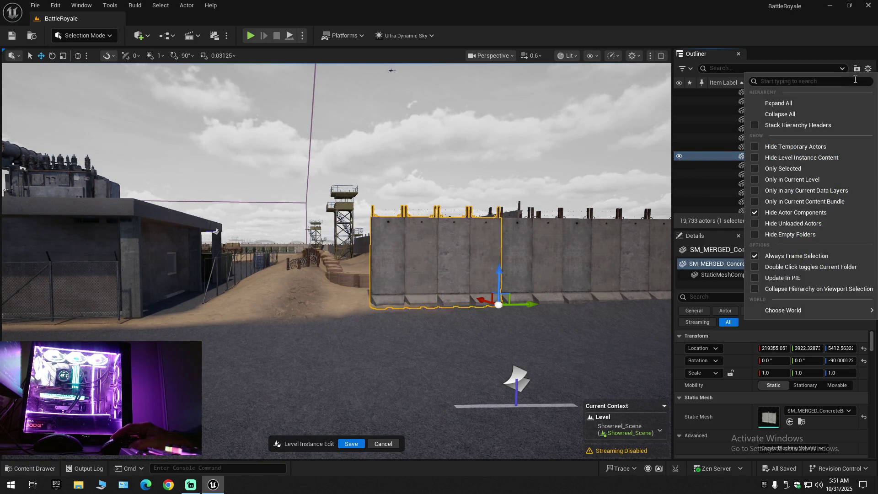
{"action": "left_click", "coordinate": [762, 111]}
{"action": "left_click", "coordinate": [712, 93]}
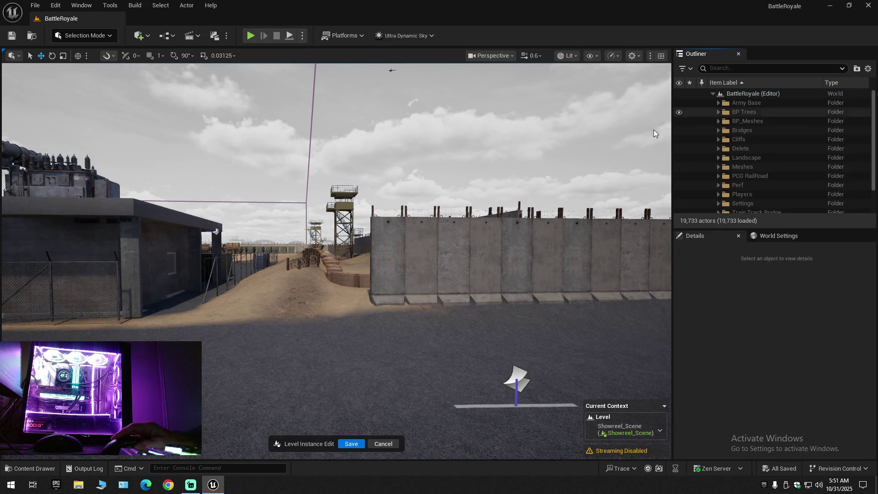
{"action": "scroll", "coordinate": [654, 130], "scroll_direction": "up", "scroll_amount": 1}
{"action": "mouse_move", "coordinate": [35, 276]}
{"action": "left_mouse_down"}
{"action": "mouse_move", "coordinate": [59, 83]}
{"action": "mouse_move", "coordinate": [78, 103]}
{"action": "mouse_move", "coordinate": [76, 128]}
{"action": "mouse_move", "coordinate": [60, 192]}
{"action": "mouse_move", "coordinate": [37, 174]}
{"action": "mouse_move", "coordinate": [37, 204]}
{"action": "mouse_move", "coordinate": [36, 158]}
{"action": "left_mouse_up"}
Slide the ConcreteBarriers11 segment along Y to about 4071.5, aligning it with the wall.
{"action": "left_click", "coordinate": [386, 249]}
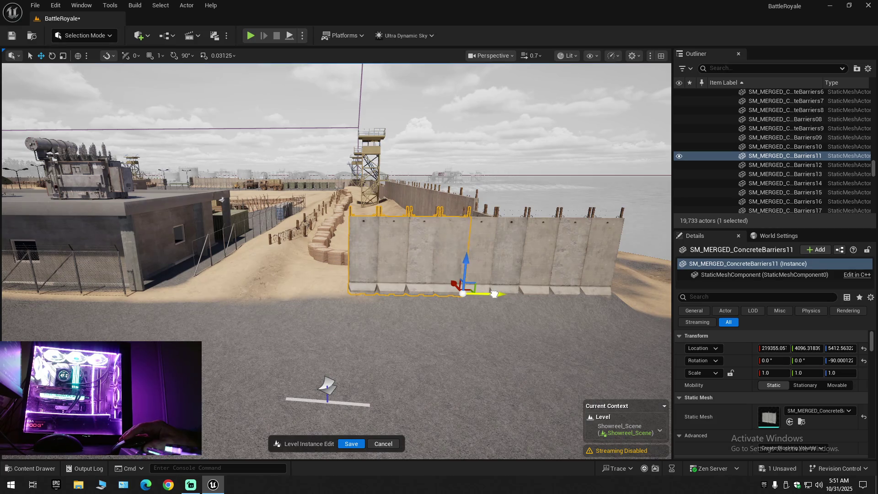
{"action": "mouse_move", "coordinate": [496, 297]}
{"action": "left_mouse_down"}
{"action": "mouse_move", "coordinate": [520, 265]}
{"action": "mouse_move", "coordinate": [429, 321]}
{"action": "left_mouse_up"}
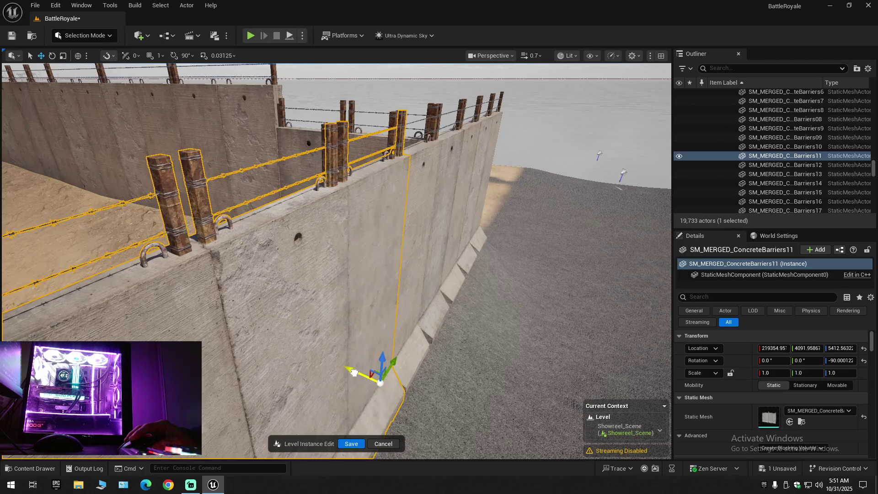
{"action": "mouse_move", "coordinate": [421, 322]}
{"action": "left_mouse_down"}
{"action": "mouse_move", "coordinate": [411, 314]}
{"action": "mouse_move", "coordinate": [430, 315]}
{"action": "mouse_move", "coordinate": [419, 311]}
{"action": "left_mouse_up"}
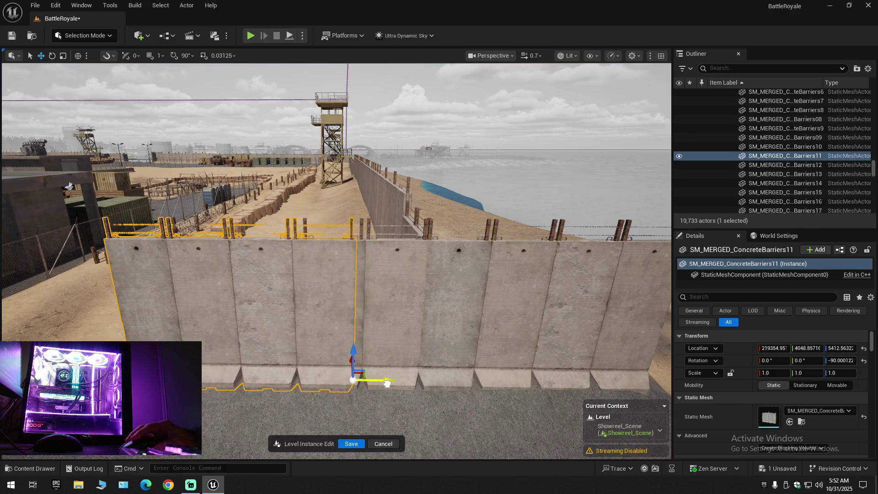
{"action": "left_click_drag", "start_coordinate": [397, 381], "coordinate": [345, 361]}
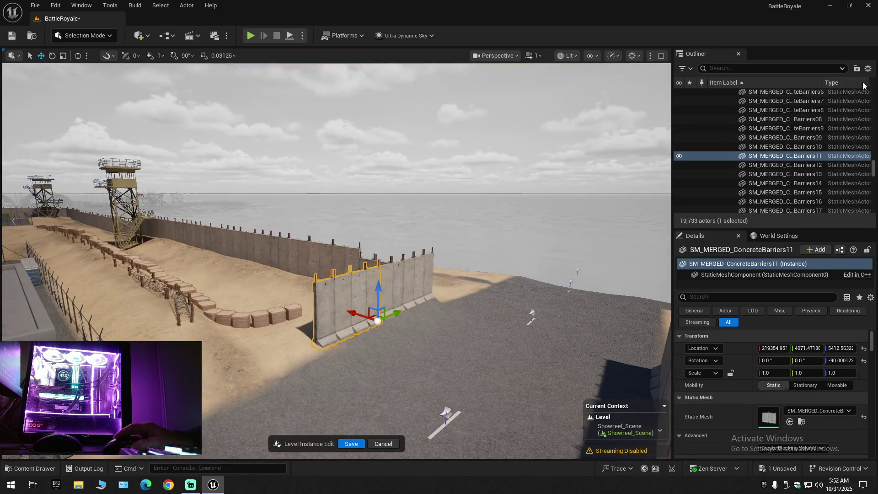
Collapse the whole Outliner tree from its settings menu.
{"action": "left_click", "coordinate": [869, 69]}
{"action": "left_click", "coordinate": [806, 107]}
{"action": "left_click", "coordinate": [717, 101]}
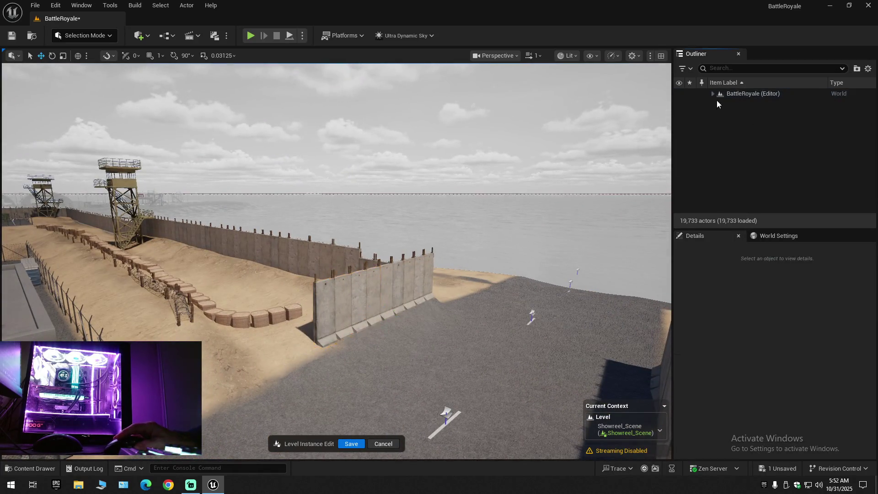
{"action": "left_click", "coordinate": [713, 93]}
{"action": "mouse_move", "coordinate": [640, 119]}
{"action": "left_mouse_down"}
{"action": "mouse_move", "coordinate": [320, 132]}
{"action": "mouse_move", "coordinate": [309, 123]}
{"action": "mouse_move", "coordinate": [316, 115]}
{"action": "mouse_move", "coordinate": [361, 86]}
{"action": "mouse_move", "coordinate": [293, 90]}
{"action": "mouse_move", "coordinate": [286, 78]}
{"action": "left_mouse_up"}
{"action": "scroll", "coordinate": [337, 261], "scroll_direction": "down", "scroll_amount": 1}
{"action": "key", "text": "w"}
{"action": "scroll", "coordinate": [336, 261], "scroll_direction": "down", "scroll_amount": 1}
{"action": "scroll", "coordinate": [336, 261], "scroll_direction": "up", "scroll_amount": 2}
{"action": "scroll", "coordinate": [336, 260], "scroll_direction": "down", "scroll_amount": 2}
{"action": "key", "text": "w"}
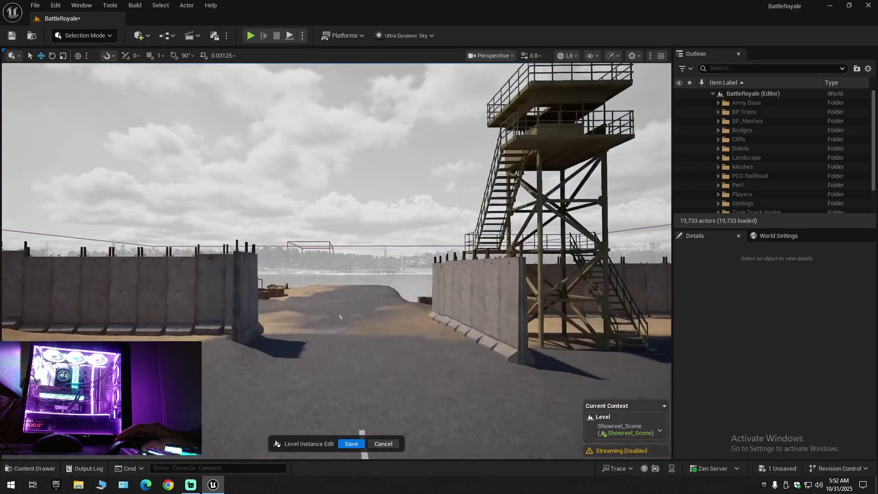
{"action": "key", "text": "w"}
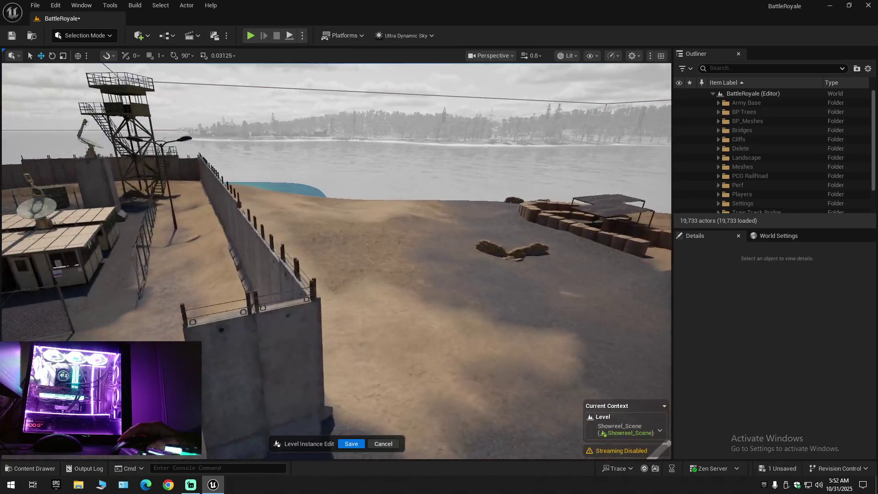
{"action": "key", "text": "w"}
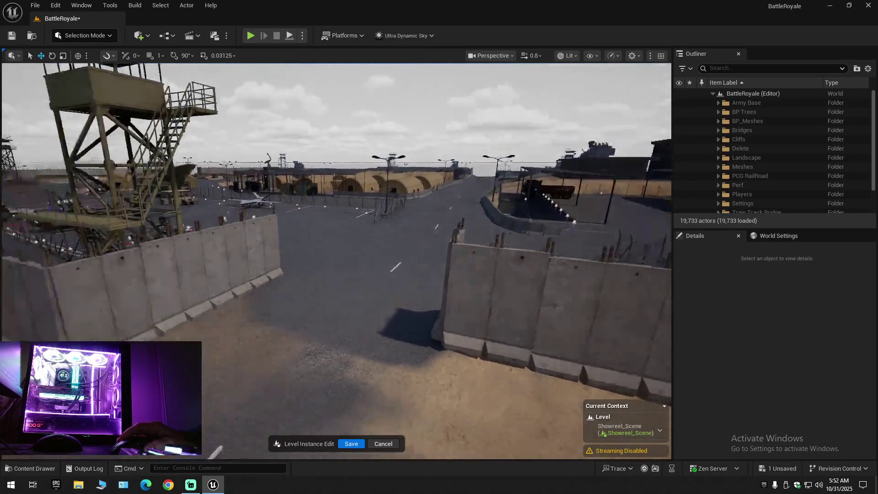
{"action": "key", "text": "w"}
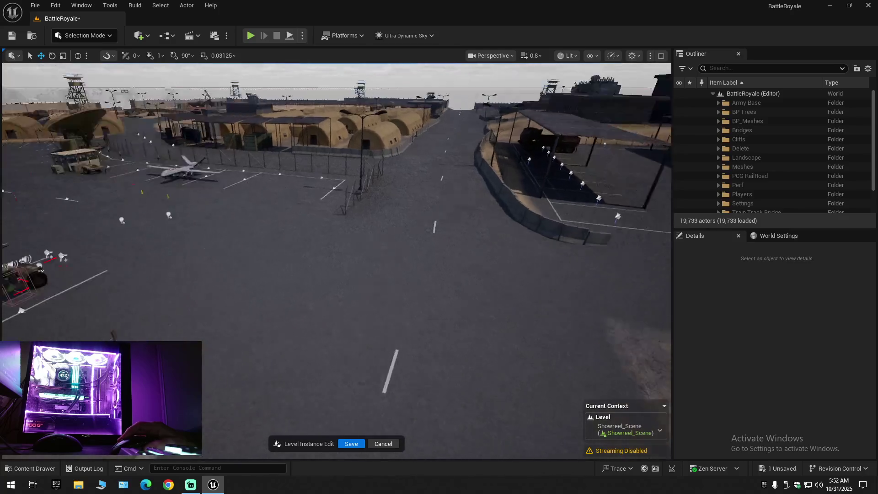
{"action": "key", "text": "w"}
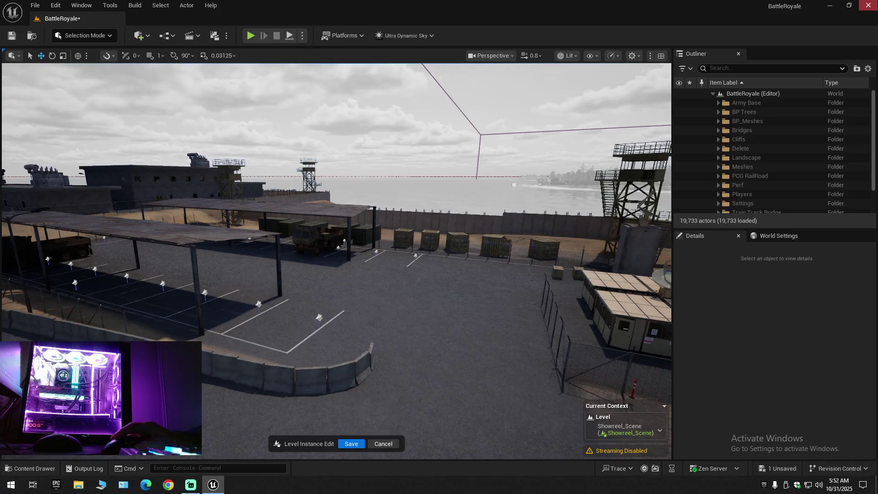
{"action": "left_click", "coordinate": [868, 68]}
{"action": "left_click", "coordinate": [761, 113]}
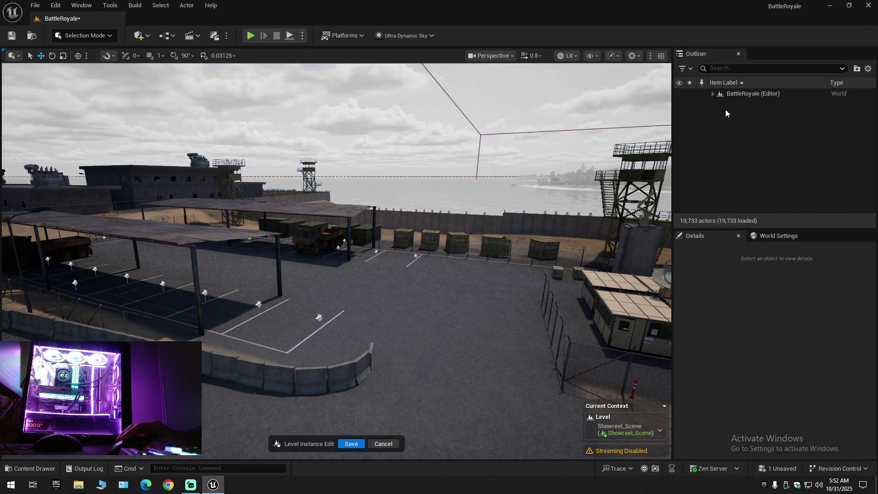
{"action": "left_click", "coordinate": [713, 94]}
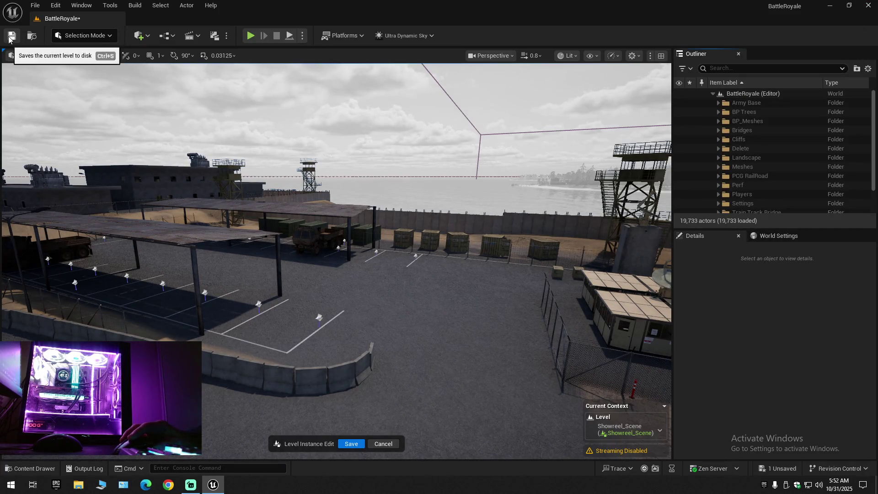
Save the current level.
{"action": "left_click", "coordinate": [10, 39]}
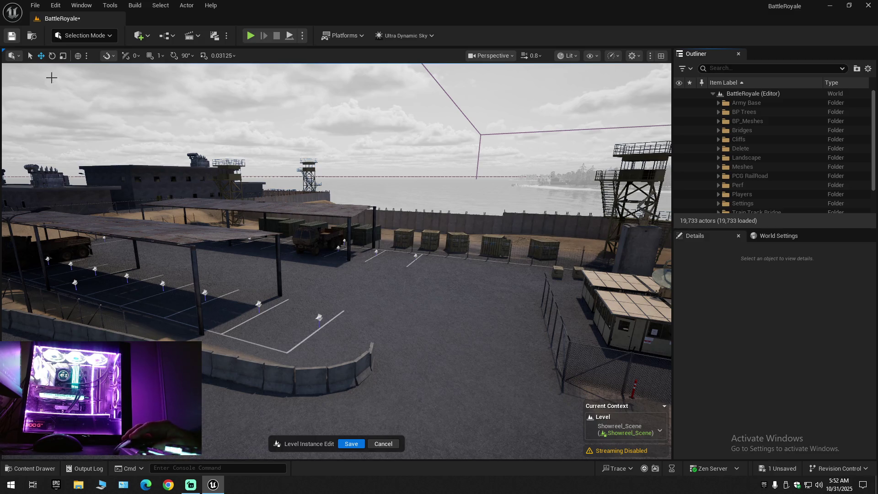
{"action": "left_click", "coordinate": [35, 5]}
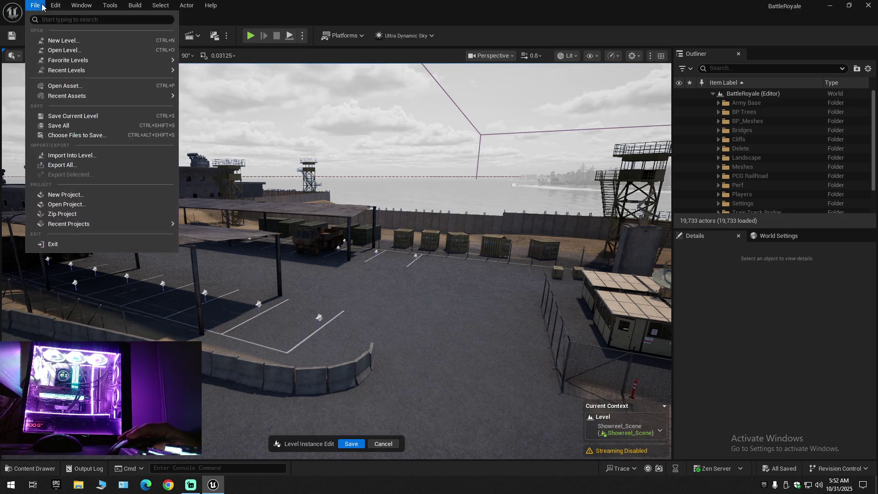
{"action": "left_click", "coordinate": [69, 113]}
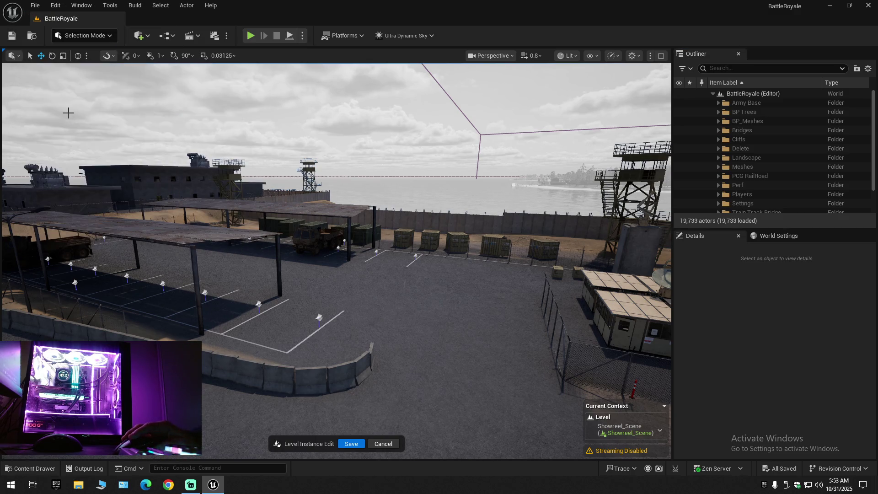
{"action": "left_click", "coordinate": [34, 6]}
{"action": "left_click", "coordinate": [64, 126]}
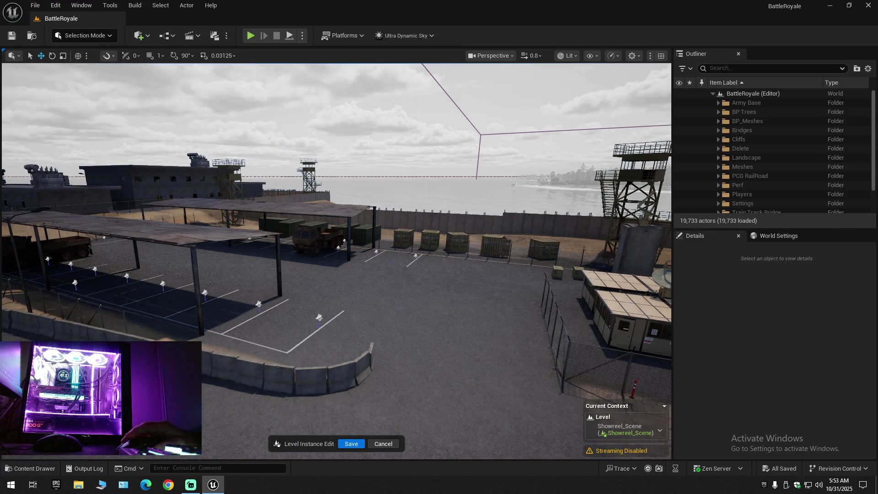
Fly to the parking lot and select the parking line decal beside the humvee.
{"action": "key", "text": "w"}
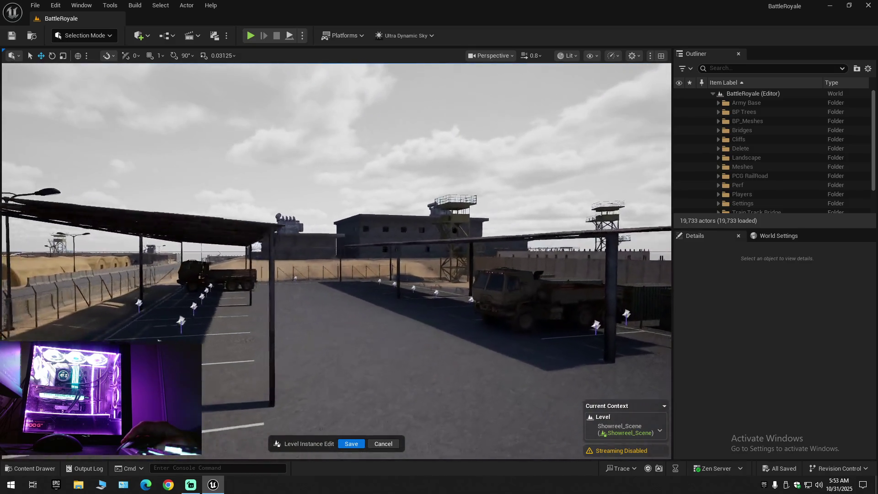
{"action": "key", "text": "w"}
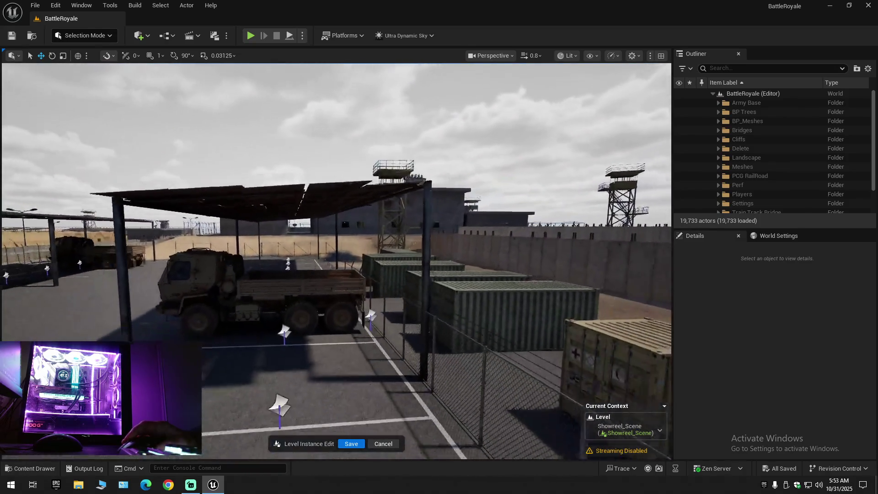
{"action": "key", "text": "w"}
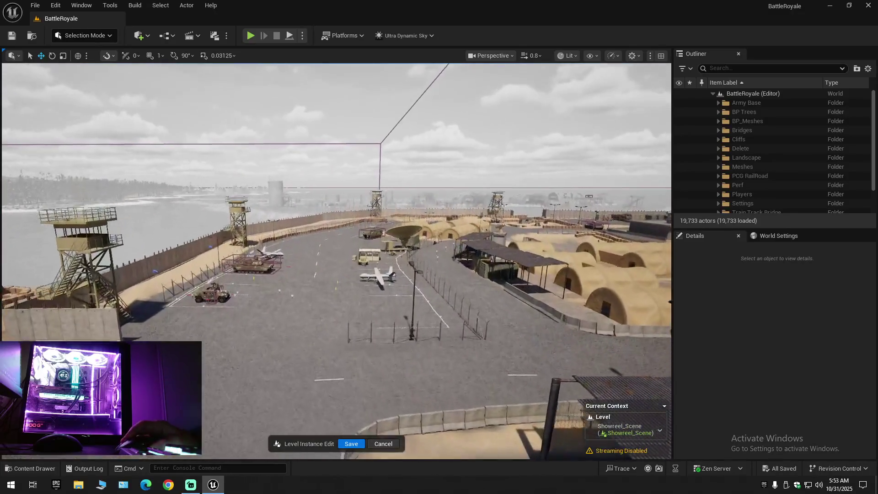
{"action": "key", "text": "w"}
{"action": "scroll", "coordinate": [337, 260], "scroll_direction": "up", "scroll_amount": 1}
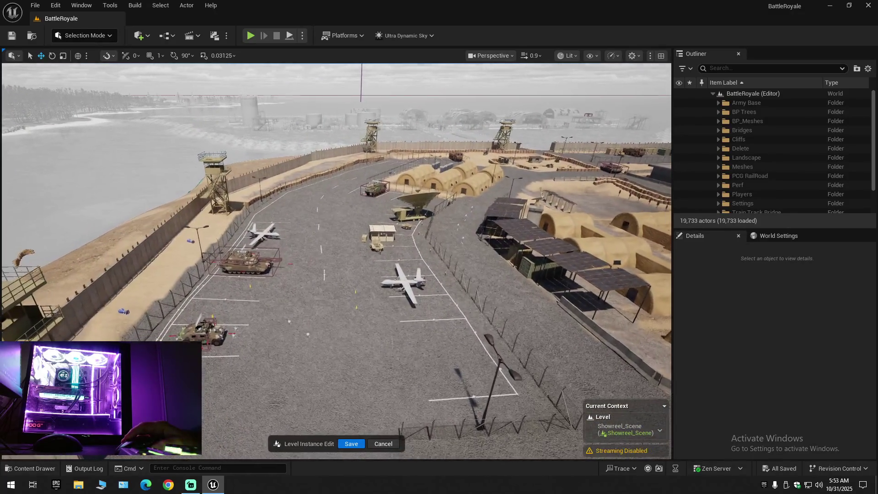
{"action": "key", "text": "w"}
{"action": "scroll", "coordinate": [336, 261], "scroll_direction": "up", "scroll_amount": 1}
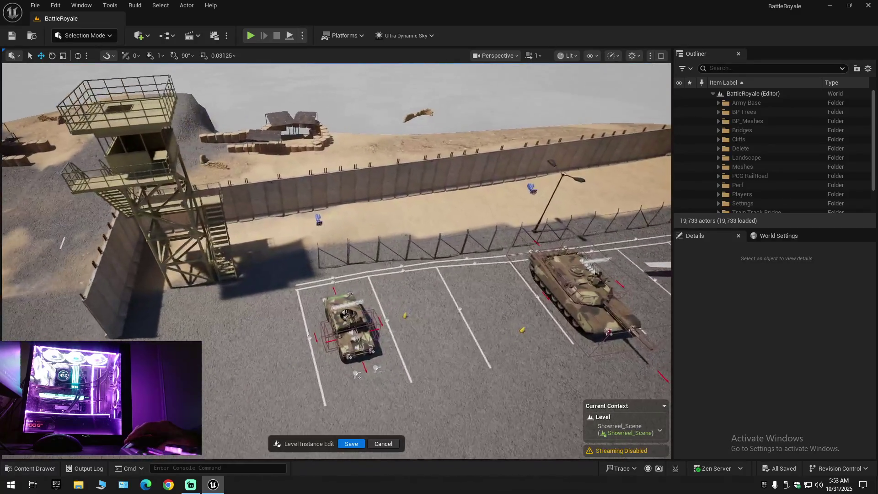
{"action": "key", "text": "s"}
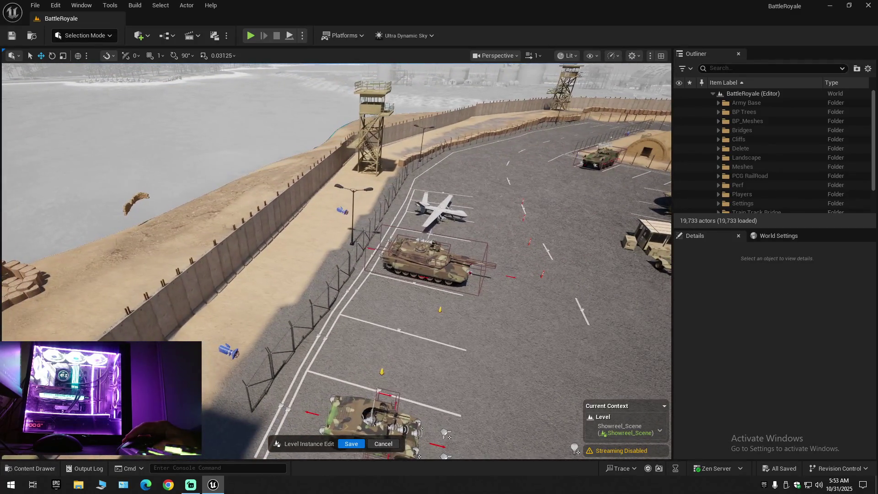
{"action": "key", "text": "w"}
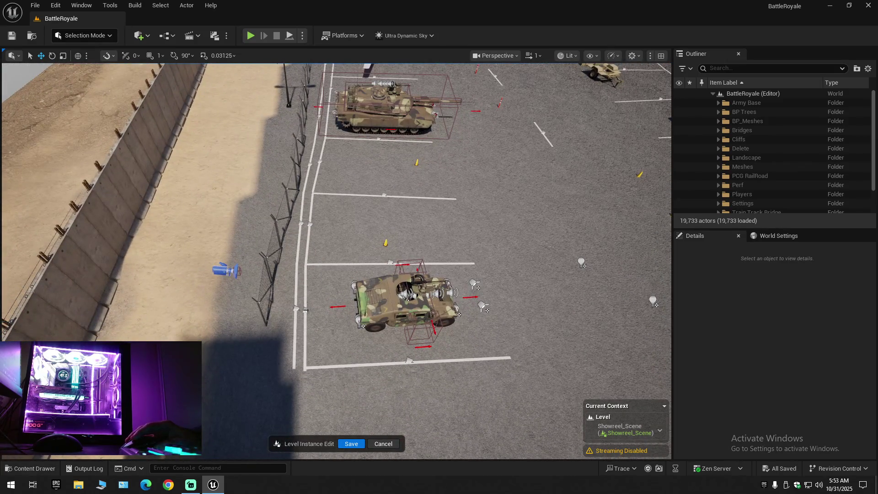
{"action": "left_click", "coordinate": [307, 291]}
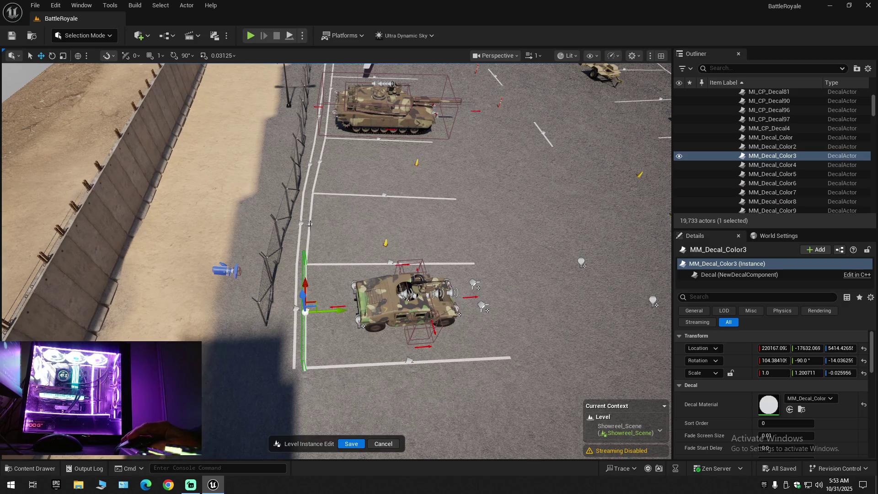
Multi-select and delete the three white line decals along the fence by the tank.
{"action": "left_click", "coordinate": [310, 223], "text": "ctrl"}
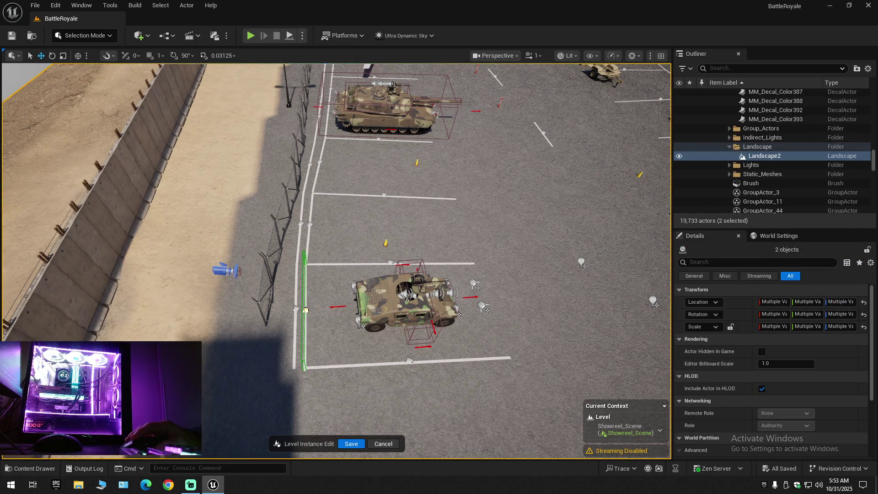
{"action": "key", "text": "ctrl+z"}
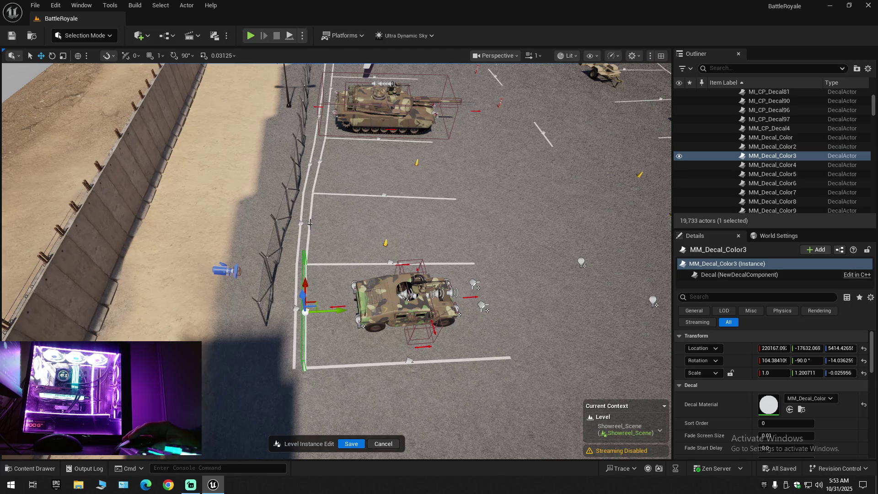
{"action": "left_click", "coordinate": [310, 223], "text": "ctrl"}
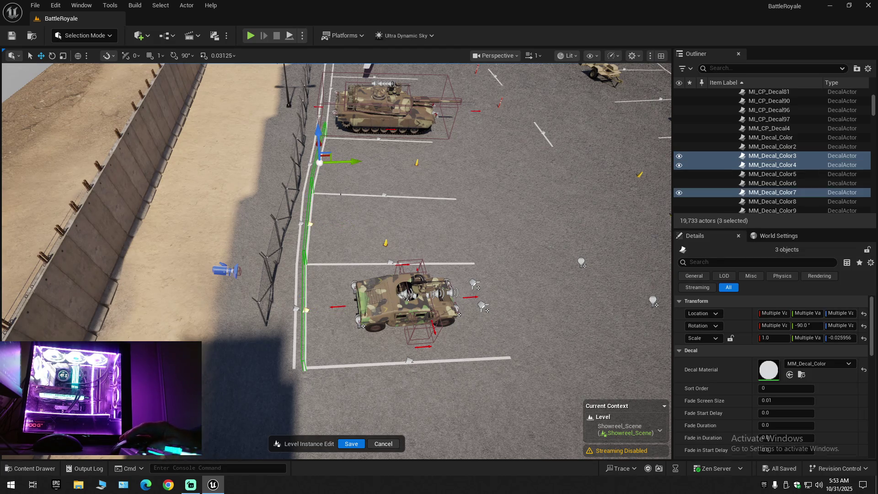
{"action": "left_click", "coordinate": [321, 165], "text": "ctrl"}
{"action": "scroll", "coordinate": [337, 261], "scroll_direction": "up", "scroll_amount": 5}
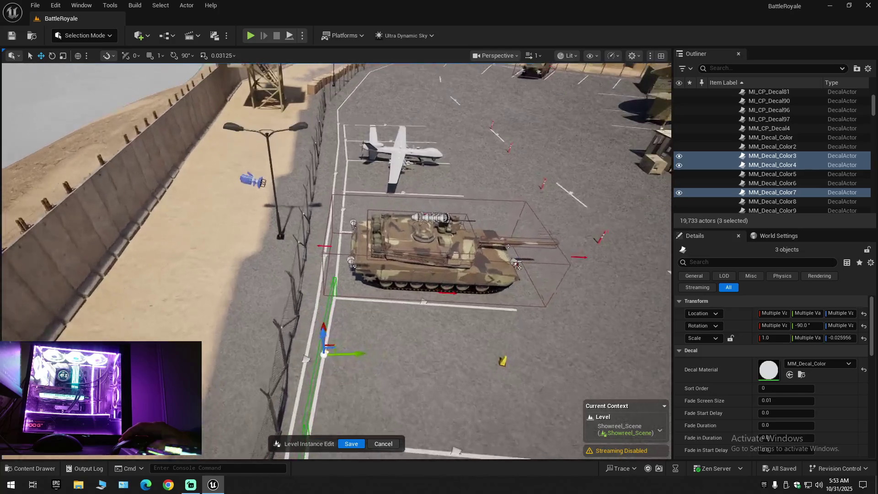
{"action": "scroll", "coordinate": [342, 202], "scroll_direction": "up", "scroll_amount": 3}
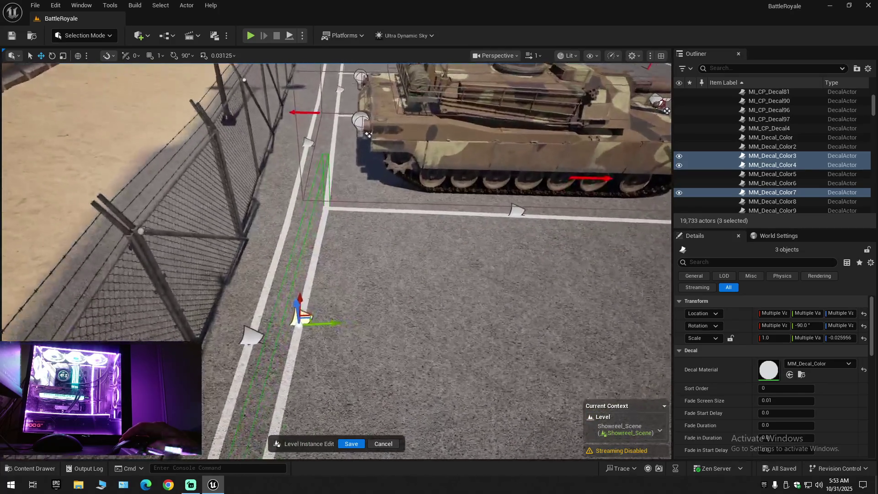
{"action": "key", "text": "Delete"}
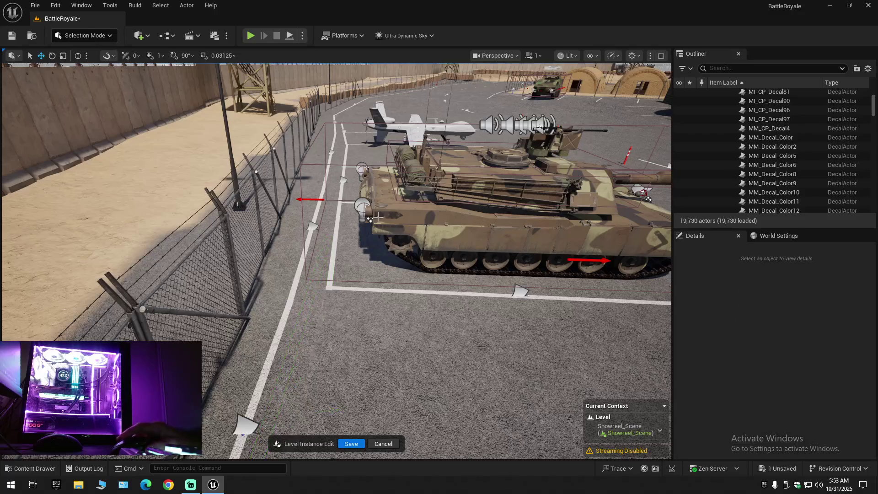
{"action": "scroll", "coordinate": [370, 218], "scroll_direction": "down", "scroll_amount": 5}
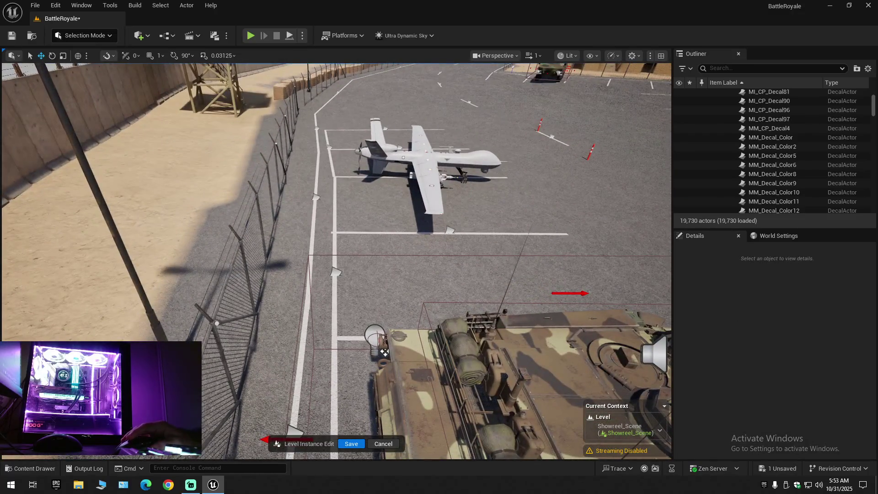
Delete the white line decal along the fence by the drone.
{"action": "left_click", "coordinate": [338, 273]}
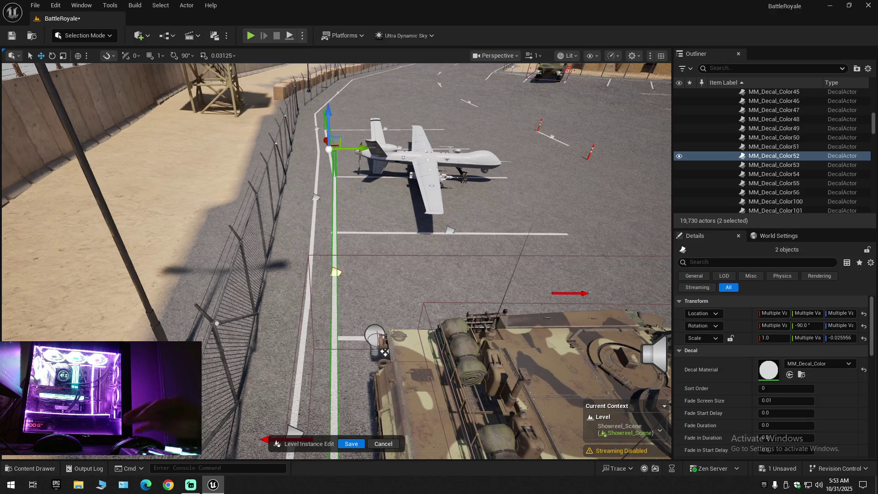
{"action": "key", "text": "Delete"}
{"action": "mouse_move", "coordinate": [385, 352]}
{"action": "left_mouse_down"}
{"action": "mouse_move", "coordinate": [583, 387]}
{"action": "mouse_move", "coordinate": [582, 364]}
{"action": "mouse_move", "coordinate": [553, 321]}
{"action": "left_mouse_up"}
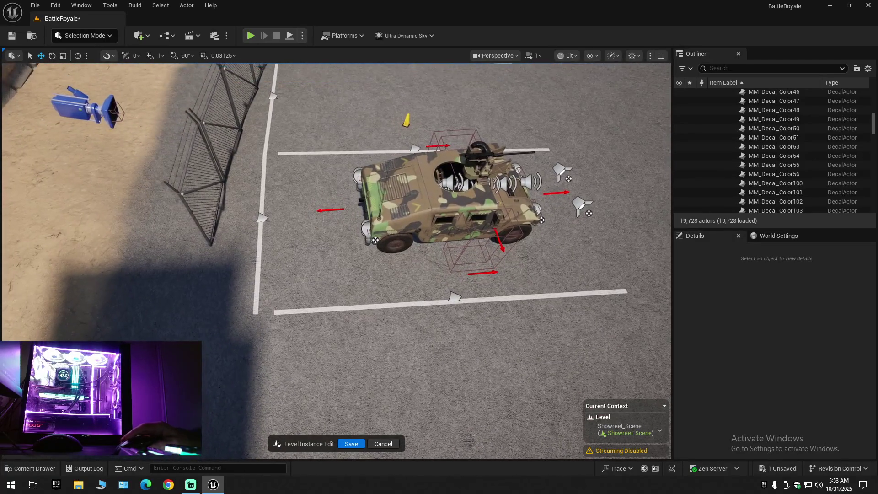
Shift the parking lines below the humvee and beside the tank left, using local gizmo space.
{"action": "left_click", "coordinate": [458, 298]}
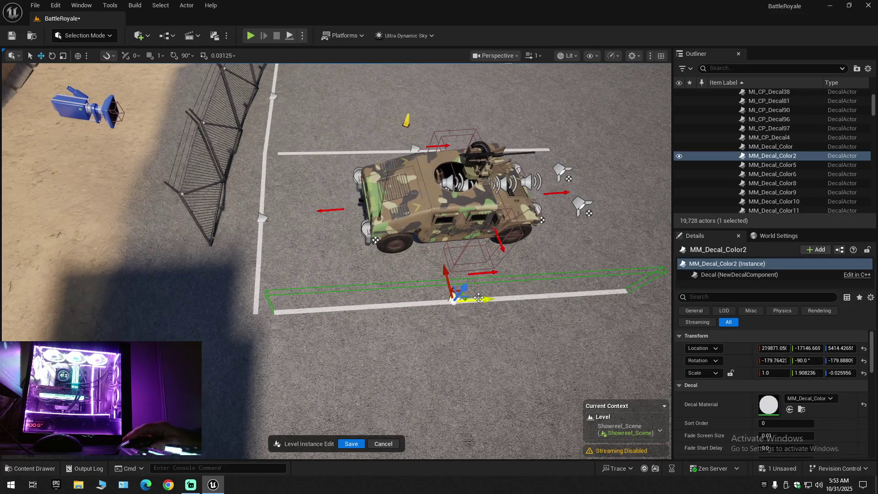
{"action": "left_click_drag", "start_coordinate": [481, 298], "coordinate": [465, 300]}
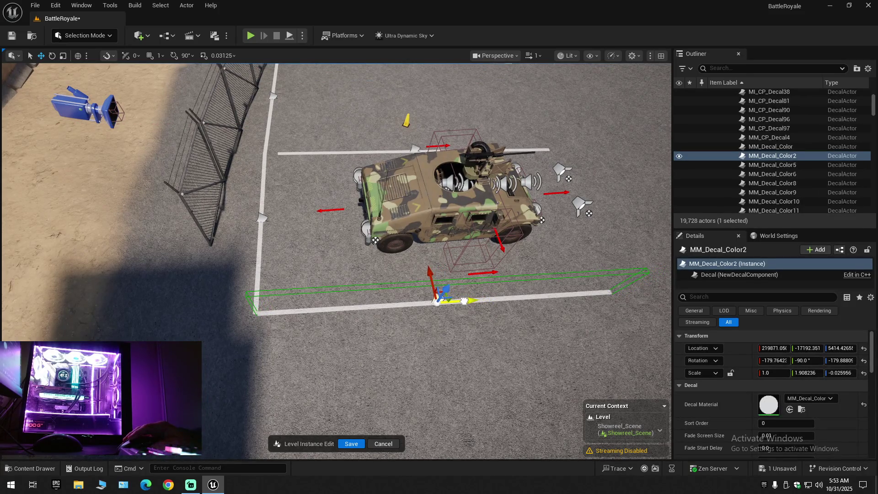
{"action": "mouse_move", "coordinate": [460, 301]}
{"action": "left_mouse_down"}
{"action": "mouse_move", "coordinate": [483, 281]}
{"action": "mouse_move", "coordinate": [478, 240]}
{"action": "left_mouse_up"}
{"action": "left_click", "coordinate": [487, 279]}
{"action": "left_click", "coordinate": [490, 269]}
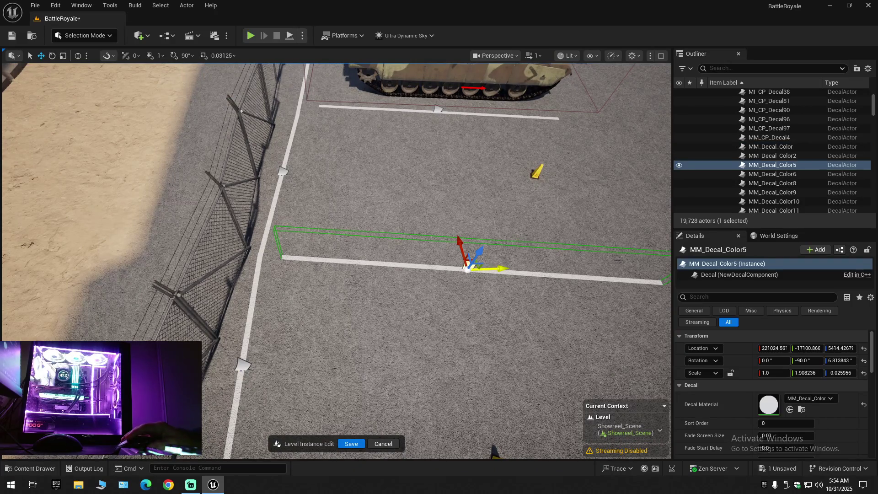
{"action": "left_click", "coordinate": [78, 55]}
{"action": "left_click_drag", "start_coordinate": [507, 273], "coordinate": [479, 271]}
{"action": "scroll", "coordinate": [451, 264], "scroll_direction": "up", "scroll_amount": 8}
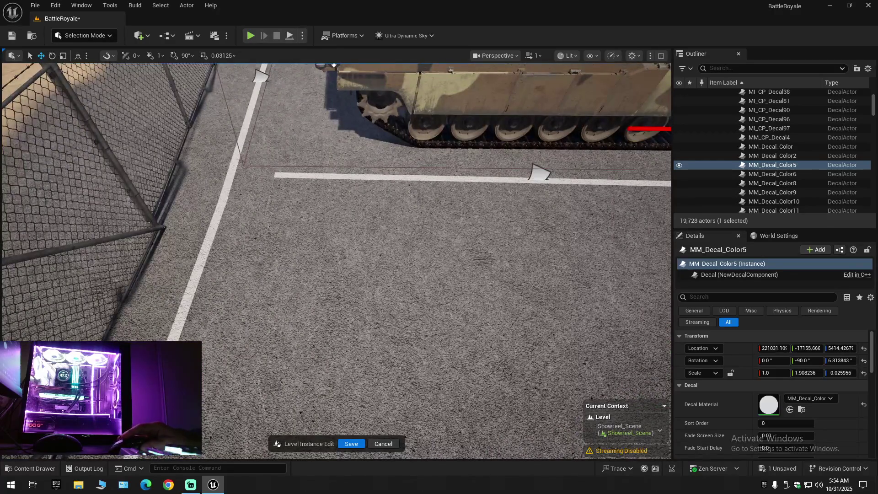
{"action": "left_click", "coordinate": [542, 175]}
{"action": "left_click_drag", "start_coordinate": [556, 182], "coordinate": [514, 181]}
{"action": "scroll", "coordinate": [514, 183], "scroll_direction": "down", "scroll_amount": 10}
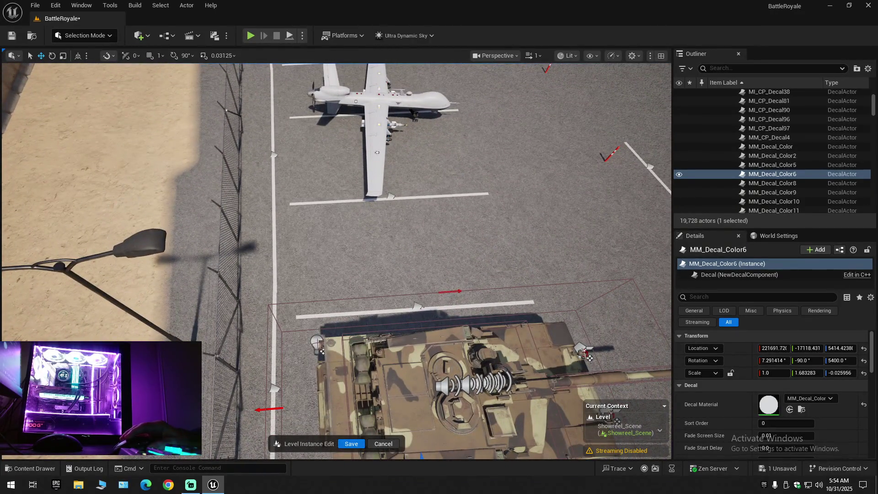
Shift the stripes in front of the tank and beneath the drone left into line.
{"action": "left_click", "coordinate": [418, 306]}
{"action": "left_click_drag", "start_coordinate": [449, 308], "coordinate": [436, 310]}
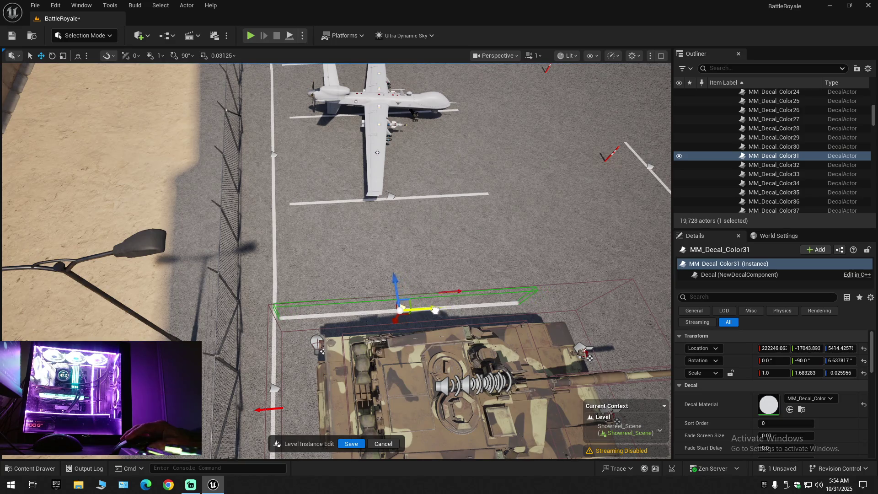
{"action": "left_click", "coordinate": [392, 197]}
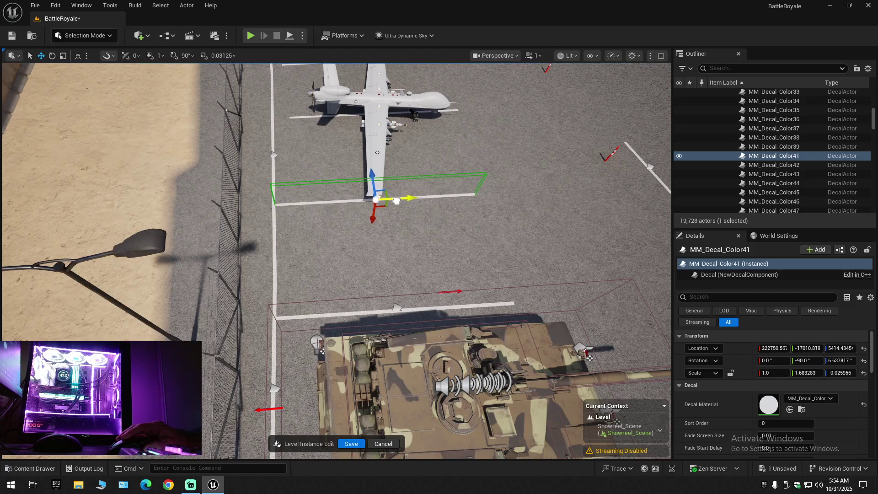
{"action": "key", "text": "w"}
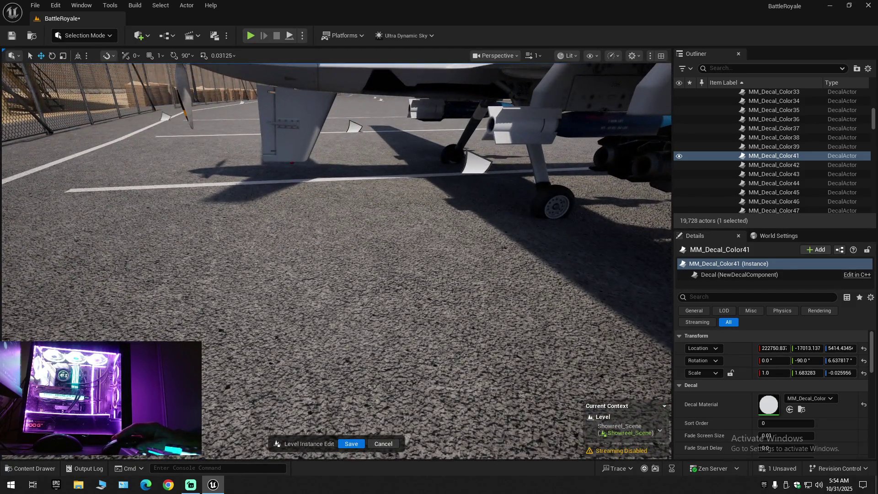
{"action": "left_click", "coordinate": [446, 247]}
{"action": "key", "text": "f"}
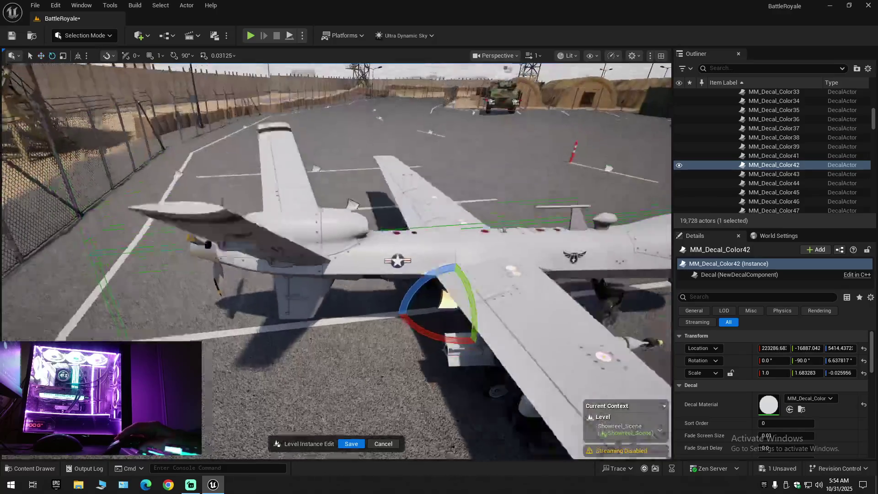
{"action": "left_click_drag", "start_coordinate": [446, 247], "coordinate": [412, 255]}
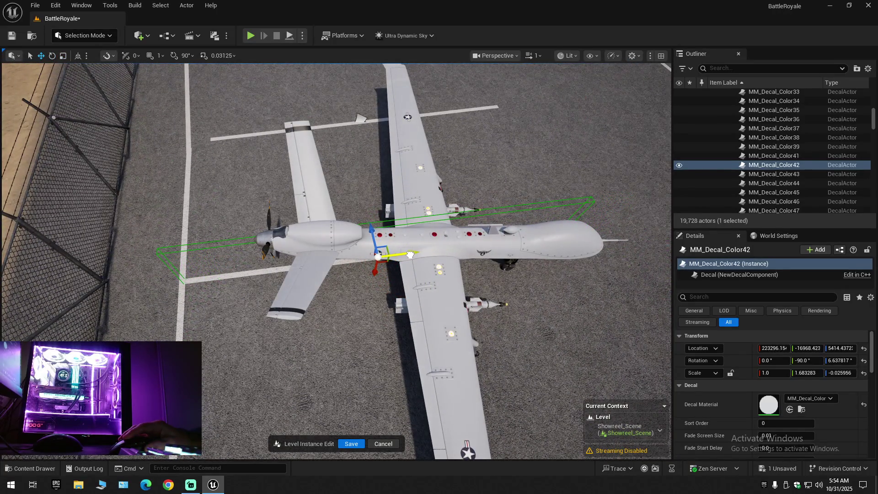
{"action": "left_click", "coordinate": [358, 118]}
{"action": "mouse_move", "coordinate": [386, 121]}
{"action": "left_mouse_down"}
{"action": "mouse_move", "coordinate": [366, 122]}
{"action": "mouse_move", "coordinate": [429, 151]}
{"action": "left_mouse_up"}
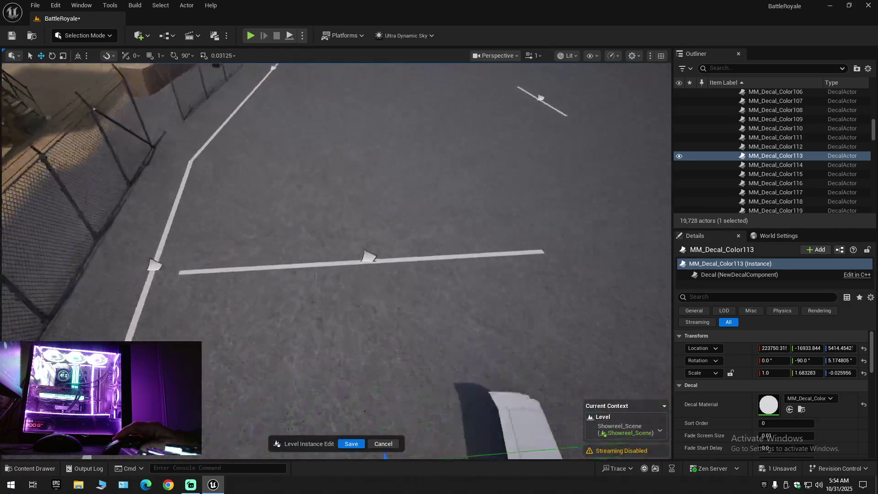
{"action": "left_click", "coordinate": [369, 252]}
{"action": "mouse_move", "coordinate": [393, 256]}
{"action": "left_mouse_down"}
{"action": "mouse_move", "coordinate": [371, 260]}
{"action": "mouse_move", "coordinate": [367, 275]}
{"action": "mouse_move", "coordinate": [366, 263]}
{"action": "mouse_move", "coordinate": [345, 259]}
{"action": "mouse_move", "coordinate": [354, 272]}
{"action": "left_mouse_up"}
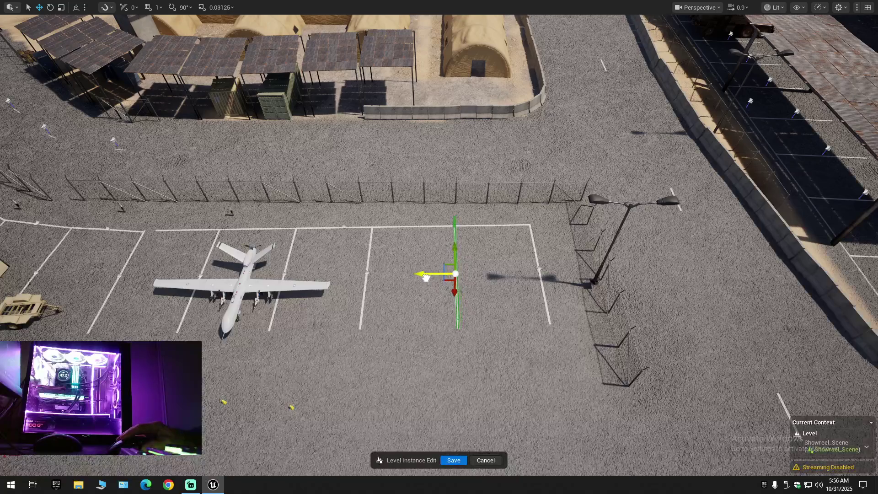
Nudge the long horizontal parking line beside the drone slightly left.
{"action": "mouse_move", "coordinate": [425, 278]}
{"action": "left_mouse_down"}
{"action": "mouse_move", "coordinate": [347, 273]}
{"action": "mouse_move", "coordinate": [416, 284]}
{"action": "left_mouse_up"}
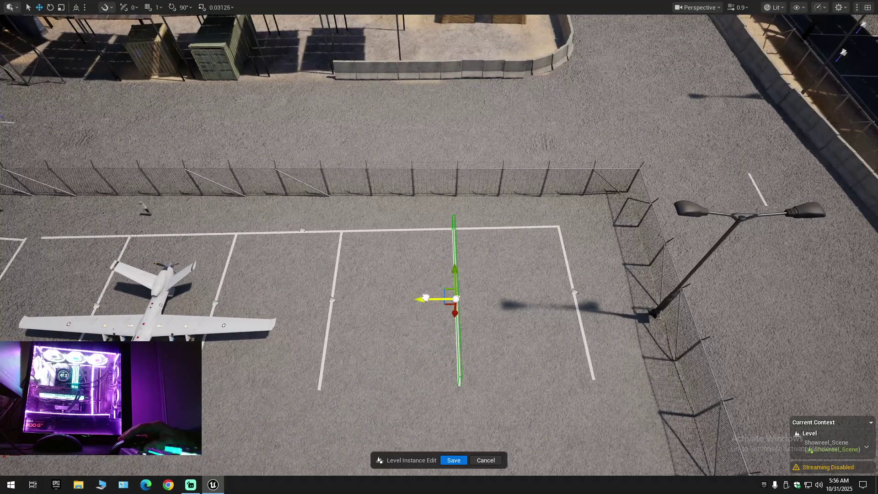
{"action": "left_click_drag", "start_coordinate": [425, 320], "coordinate": [500, 334]}
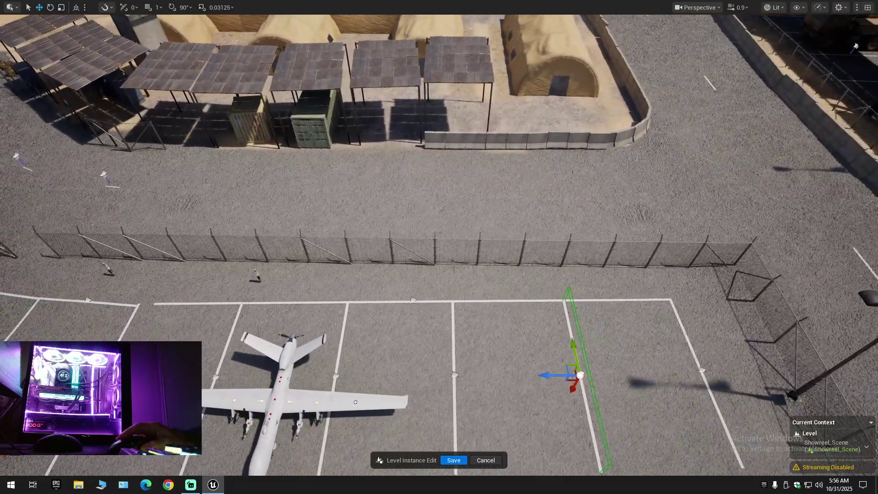
{"action": "left_click", "coordinate": [417, 303]}
{"action": "left_click_drag", "start_coordinate": [389, 304], "coordinate": [383, 305]}
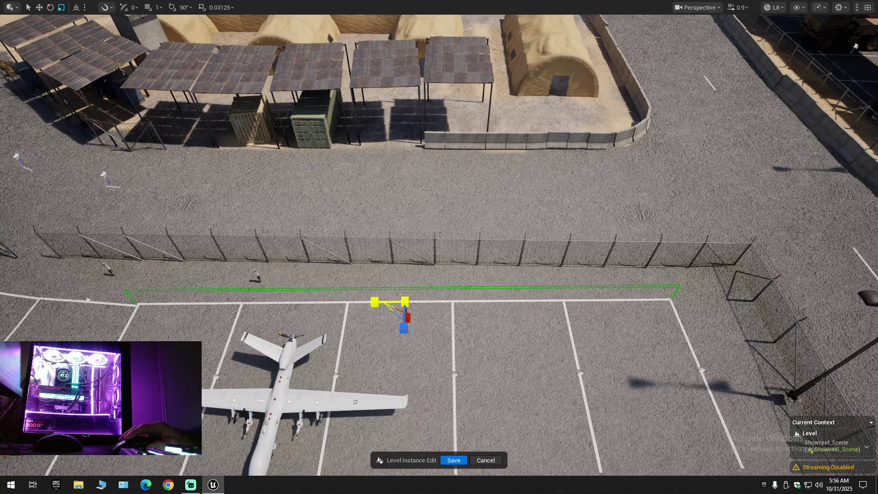
Nudge the line-marking piece by the road slightly right.
{"action": "mouse_move", "coordinate": [375, 302]}
{"action": "left_mouse_down"}
{"action": "mouse_move", "coordinate": [458, 270]}
{"action": "mouse_move", "coordinate": [470, 425]}
{"action": "mouse_move", "coordinate": [464, 353]}
{"action": "left_mouse_up"}
{"action": "left_click", "coordinate": [403, 271]}
{"action": "key", "text": "w"}
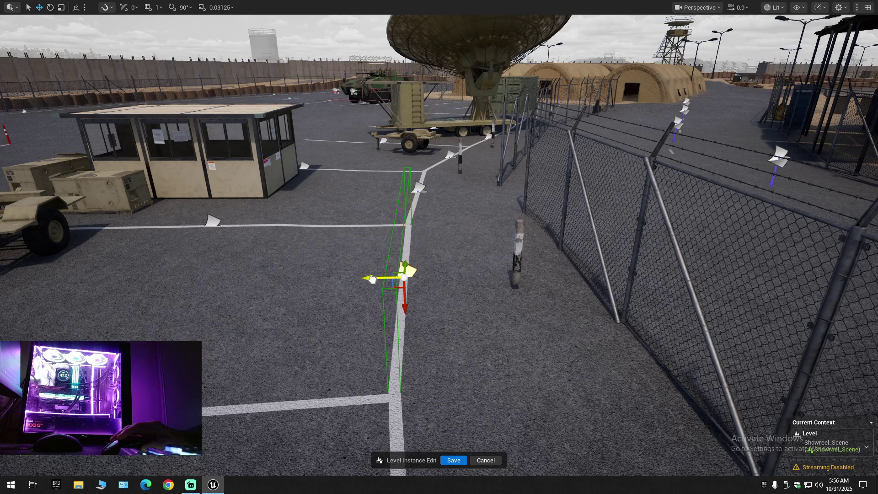
{"action": "scroll", "coordinate": [457, 299], "scroll_direction": "up", "scroll_amount": 10}
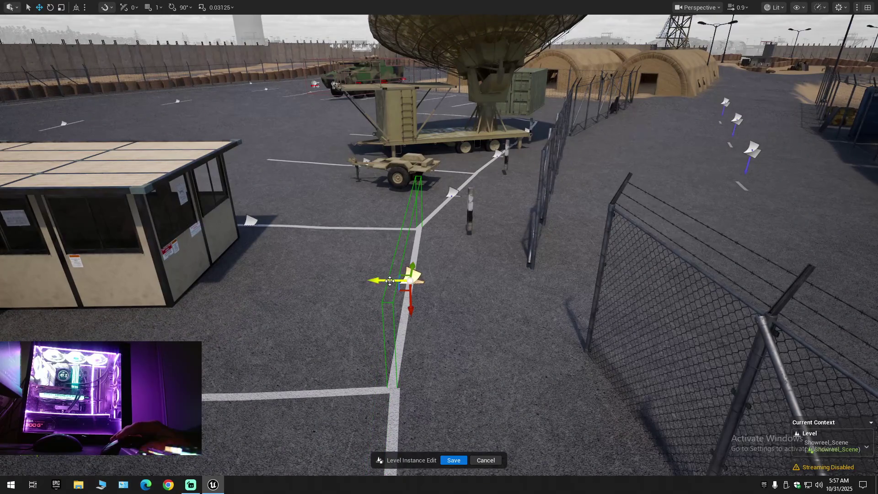
{"action": "left_click_drag", "start_coordinate": [390, 281], "coordinate": [392, 281]}
{"action": "scroll", "coordinate": [432, 294], "scroll_direction": "up", "scroll_amount": 10}
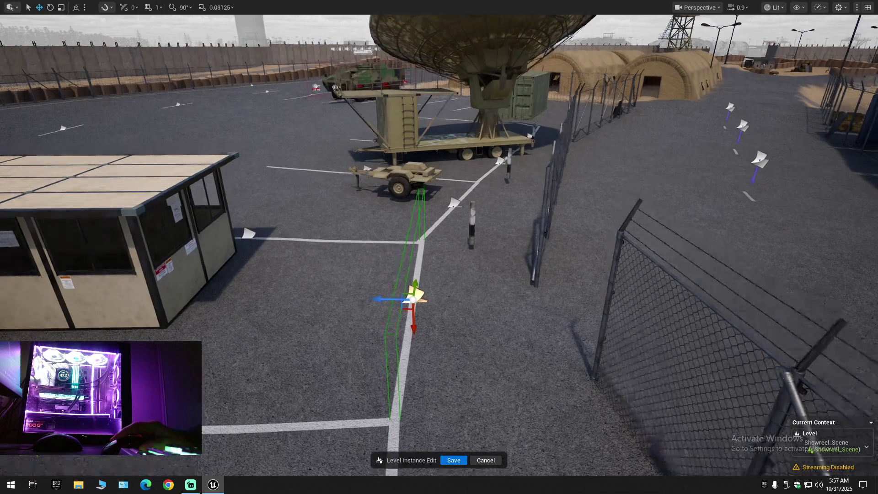
{"action": "scroll", "coordinate": [432, 294], "scroll_direction": "down", "scroll_amount": 5}
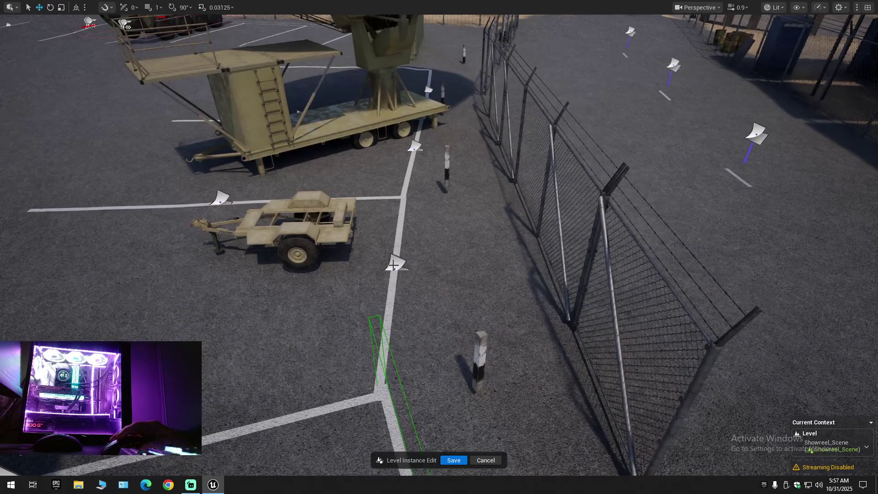
{"action": "scroll", "coordinate": [412, 275], "scroll_direction": "down", "scroll_amount": 3}
{"action": "scroll", "coordinate": [399, 328], "scroll_direction": "down", "scroll_amount": 2}
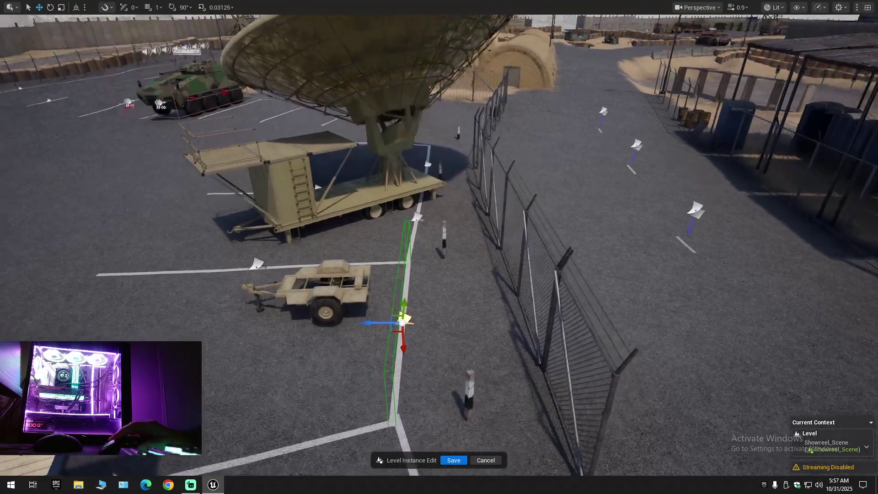
{"action": "left_click", "coordinate": [429, 230]}
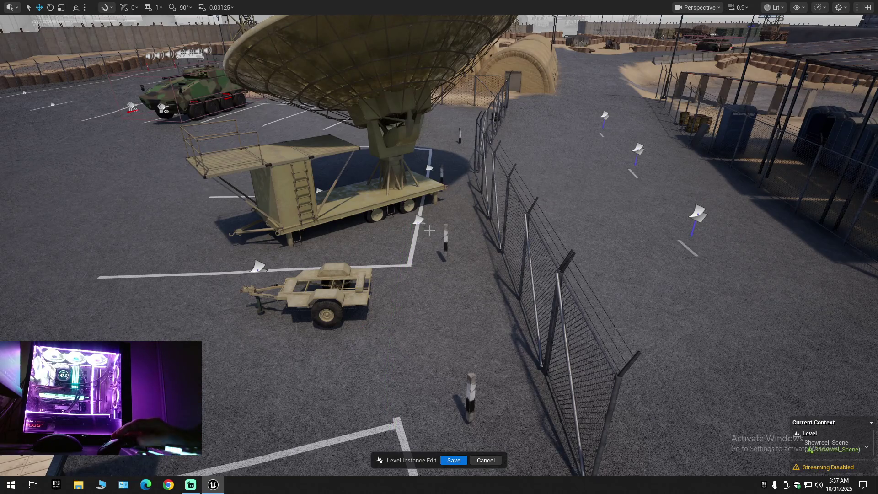
Restore the line piece, move it up to the radar trailer, then delete it.
{"action": "key", "text": "ctrl+z"}
{"action": "left_click_drag", "start_coordinate": [405, 323], "coordinate": [419, 221]}
{"action": "left_click_drag", "start_coordinate": [429, 168], "coordinate": [429, 171]}
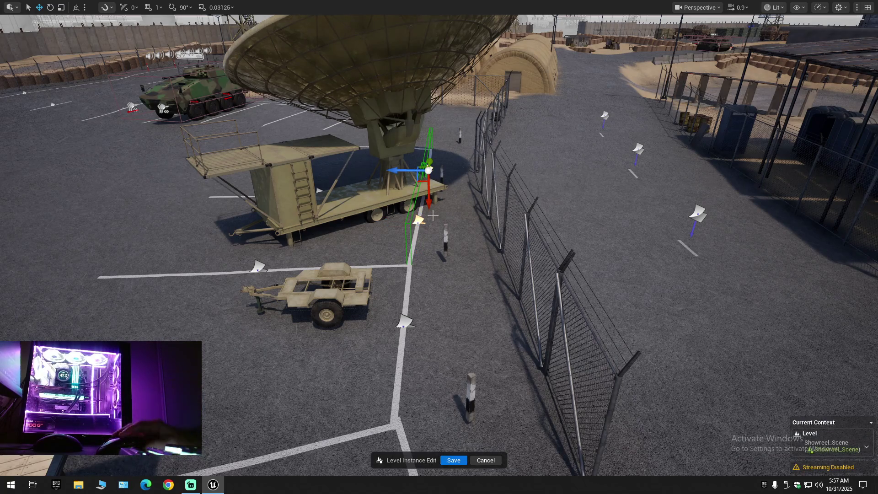
{"action": "key", "text": "Delete"}
Shift the corner line piece left so the fence-side line ends at the corner.
{"action": "left_click", "coordinate": [404, 323]}
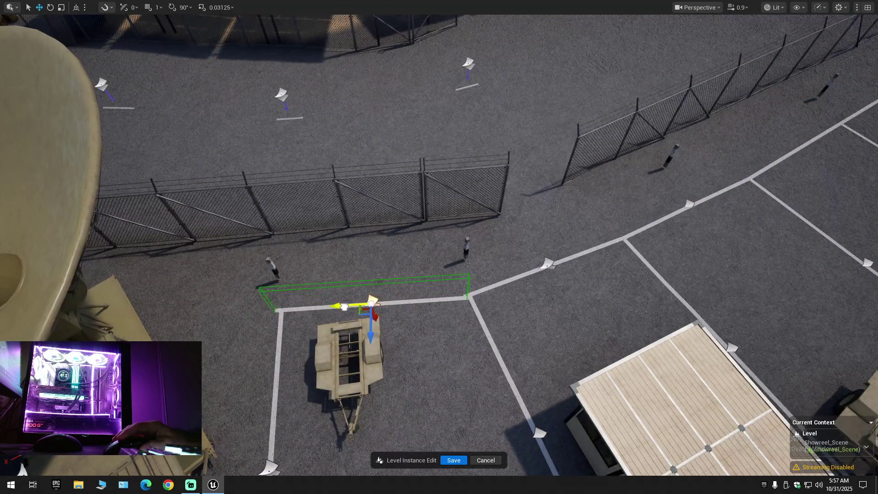
{"action": "left_click_drag", "start_coordinate": [344, 306], "coordinate": [256, 275]}
{"action": "scroll", "coordinate": [343, 308], "scroll_direction": "down", "scroll_amount": 2}
{"action": "scroll", "coordinate": [414, 282], "scroll_direction": "down", "scroll_amount": 5}
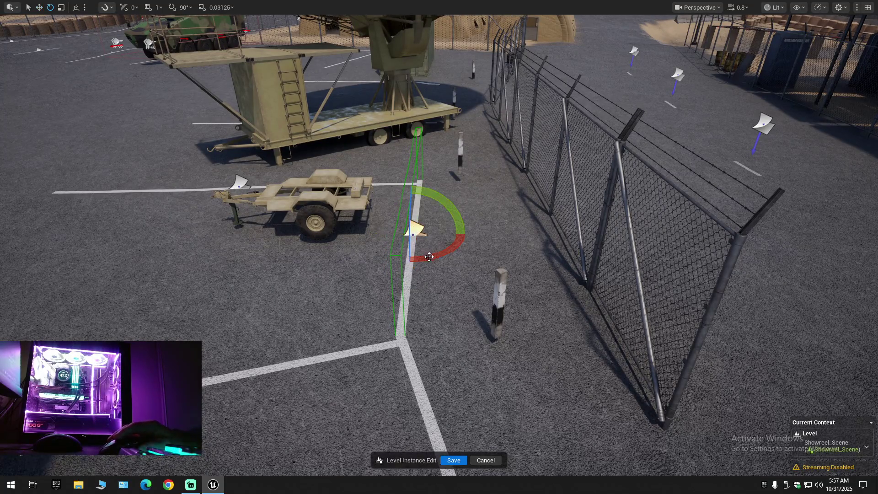
{"action": "scroll", "coordinate": [469, 271], "scroll_direction": "up", "scroll_amount": 2}
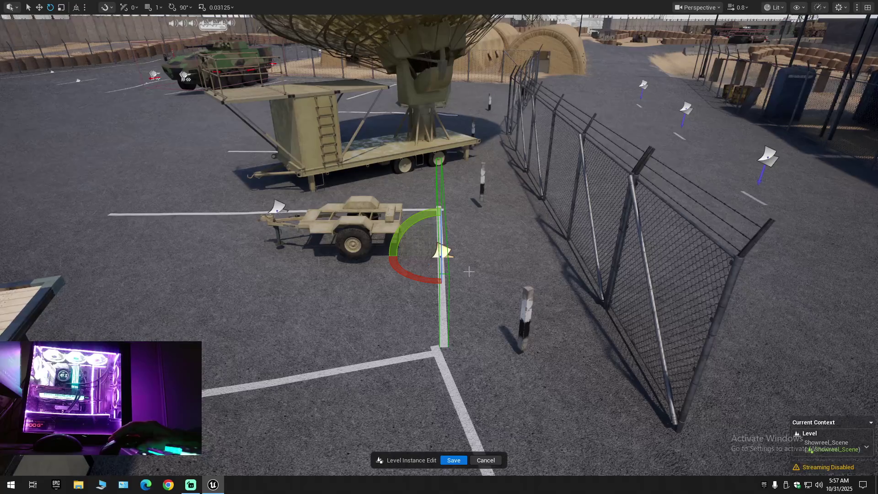
{"action": "mouse_move", "coordinate": [495, 265]}
{"action": "left_mouse_down"}
{"action": "mouse_move", "coordinate": [314, 88]}
{"action": "mouse_move", "coordinate": [340, 64]}
{"action": "mouse_move", "coordinate": [475, 283]}
{"action": "left_mouse_up"}
Drag the fence-side white line's end point so the line runs straight along the chain-link fence.
{"action": "scroll", "coordinate": [431, 201], "scroll_direction": "up", "scroll_amount": 3}
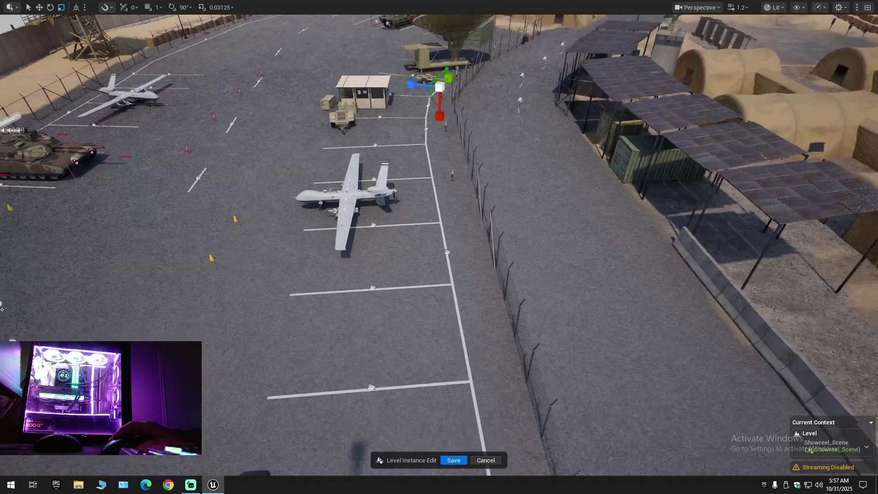
{"action": "left_click", "coordinate": [443, 250]}
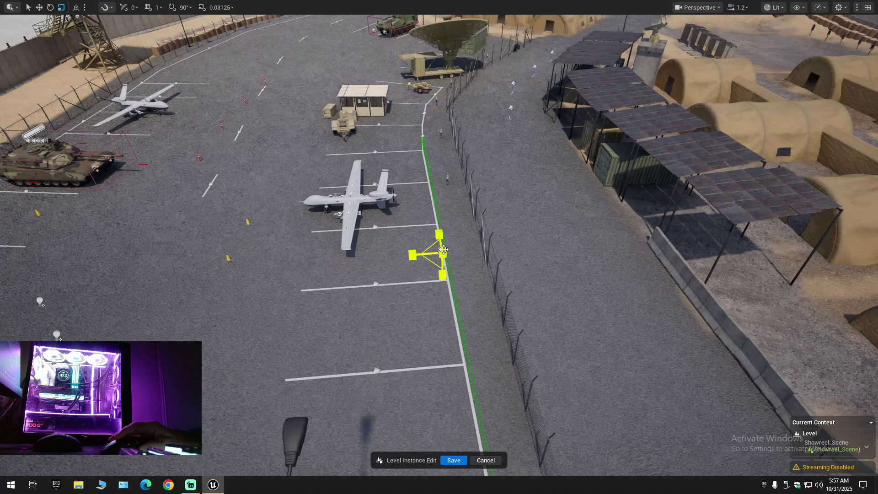
{"action": "left_click_drag", "start_coordinate": [443, 251], "coordinate": [442, 263]}
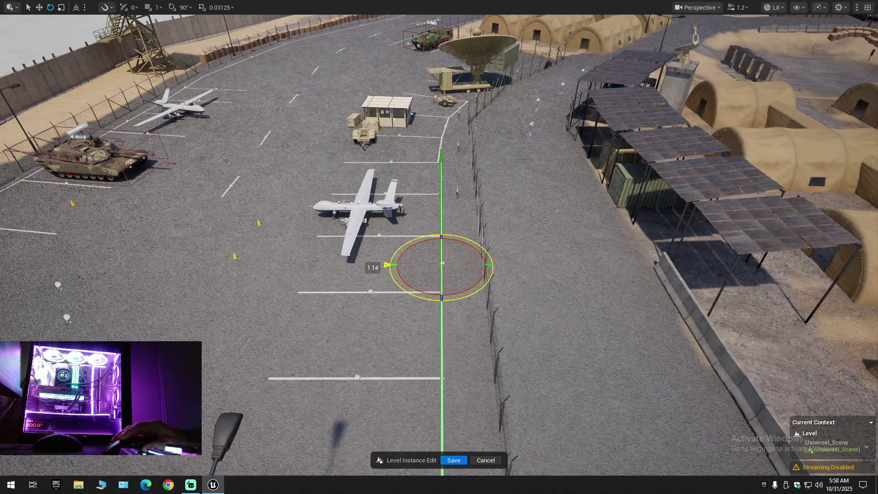
{"action": "key", "text": "w"}
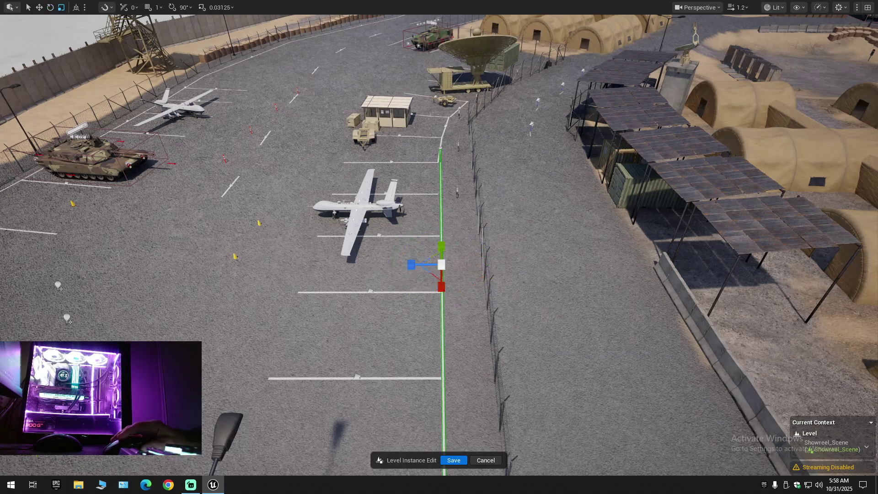
{"action": "left_click_drag", "start_coordinate": [442, 263], "coordinate": [442, 282]}
{"action": "left_click_drag", "start_coordinate": [459, 339], "coordinate": [459, 325]}
{"action": "mouse_move", "coordinate": [370, 227]}
{"action": "left_mouse_down"}
{"action": "mouse_move", "coordinate": [403, 231]}
{"action": "mouse_move", "coordinate": [402, 206]}
{"action": "left_mouse_up"}
{"action": "mouse_move", "coordinate": [437, 344]}
{"action": "left_mouse_down"}
{"action": "mouse_move", "coordinate": [417, 182]}
{"action": "mouse_move", "coordinate": [421, 196]}
{"action": "mouse_move", "coordinate": [436, 192]}
{"action": "mouse_move", "coordinate": [429, 188]}
{"action": "left_mouse_up"}
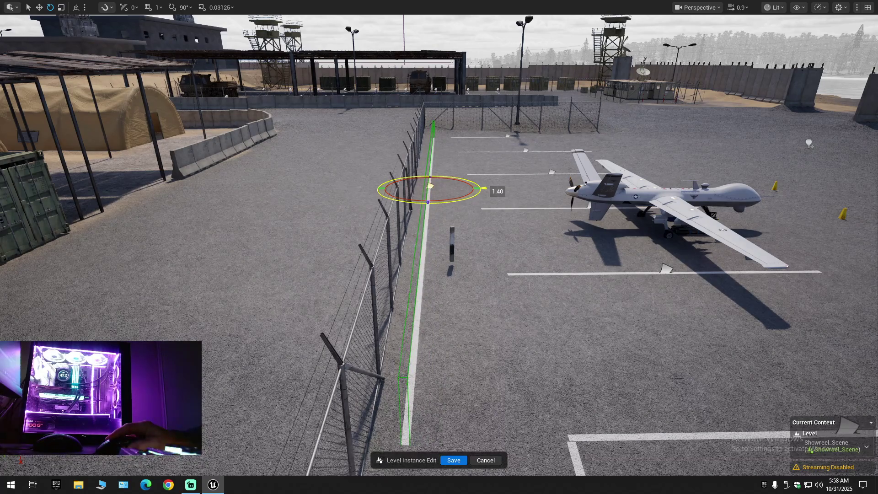
{"action": "left_click_drag", "start_coordinate": [447, 189], "coordinate": [446, 162]}
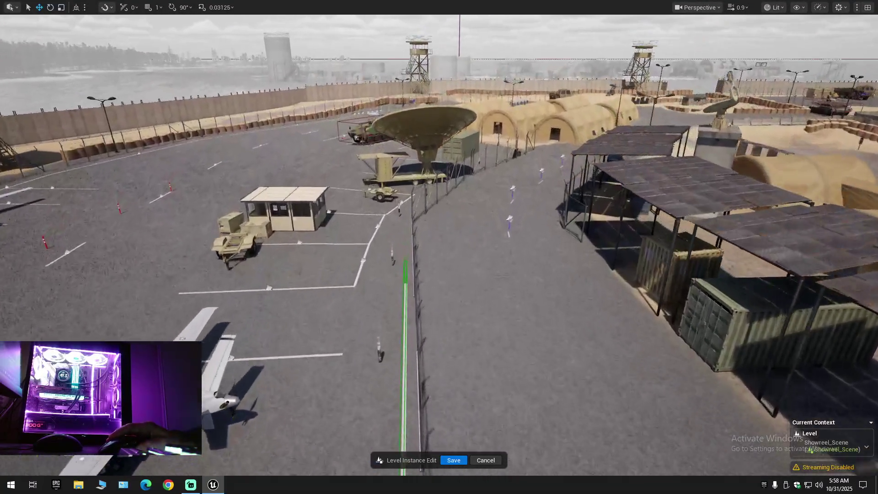
{"action": "left_click_drag", "start_coordinate": [446, 162], "coordinate": [466, 121]}
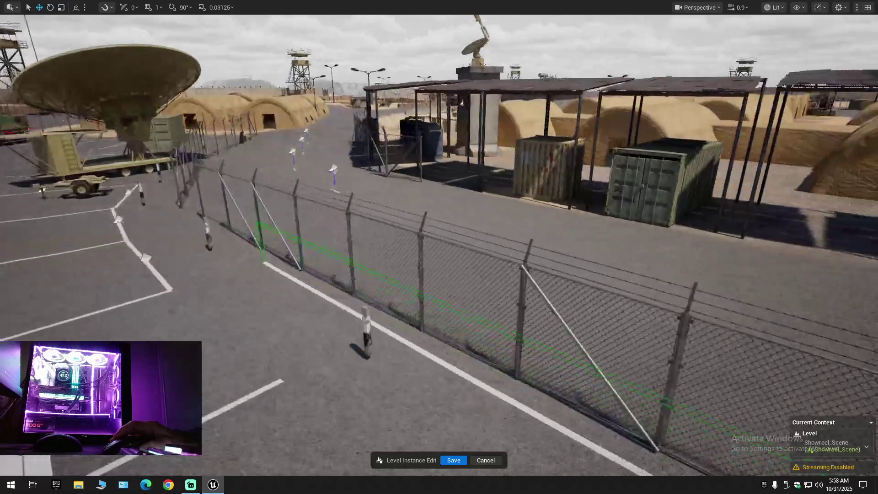
{"action": "key", "text": "w"}
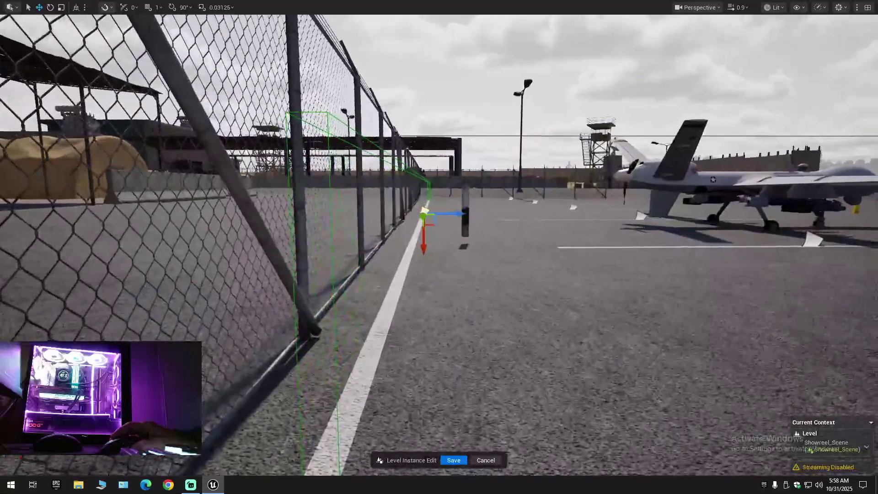
{"action": "key", "text": "s"}
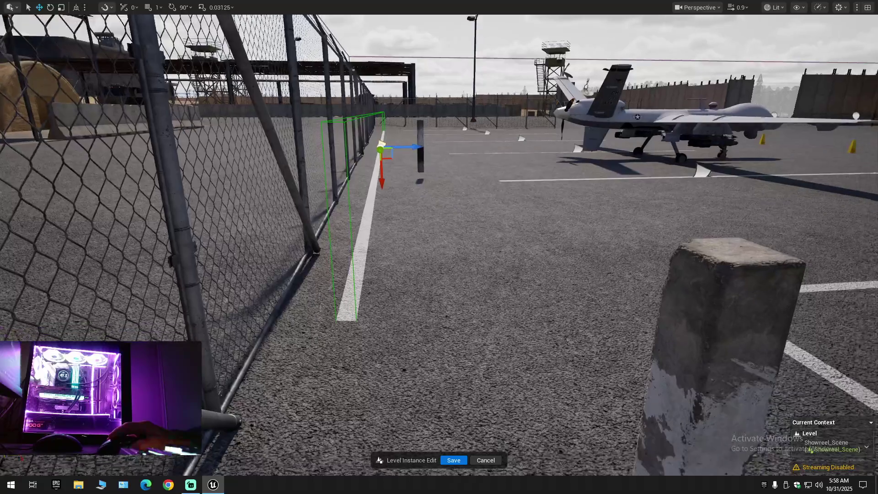
{"action": "key", "text": "e"}
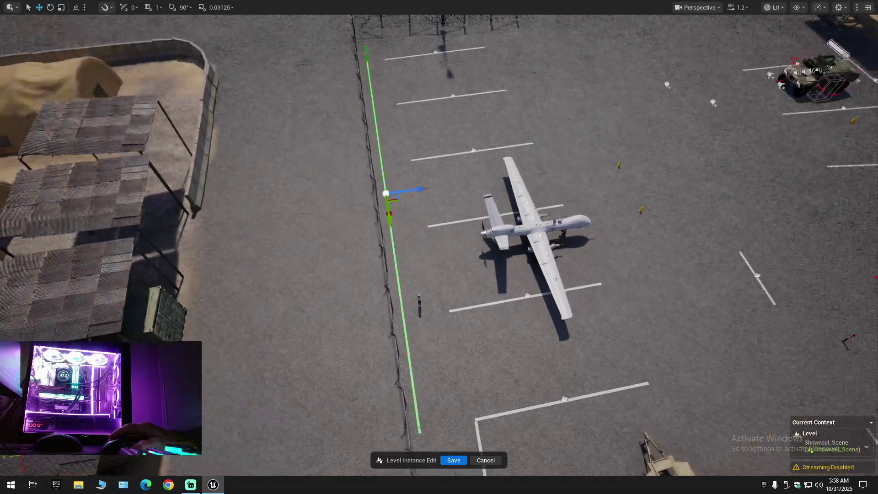
{"action": "key", "text": "q"}
{"action": "key", "text": "e"}
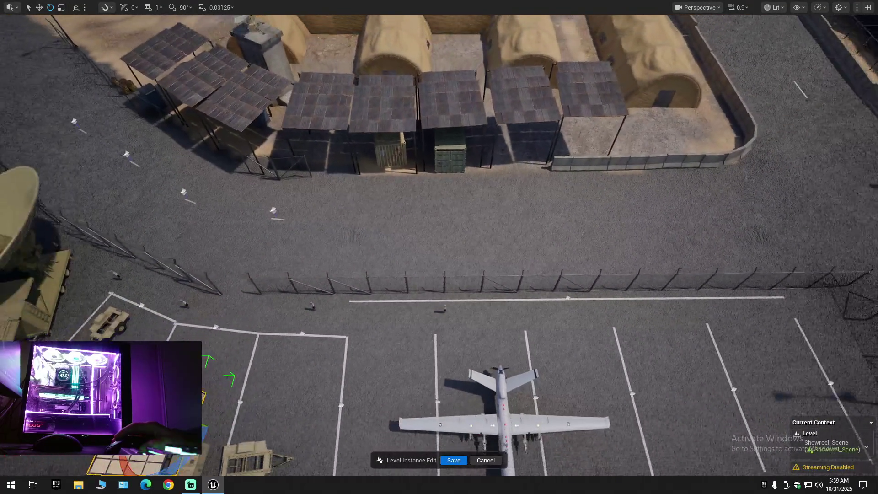
Slide the white parking line left toward the fence-side boundary.
{"action": "left_click_drag", "start_coordinate": [391, 241], "coordinate": [391, 279]}
{"action": "mouse_move", "coordinate": [410, 229]}
{"action": "left_mouse_down"}
{"action": "mouse_move", "coordinate": [402, 265]}
{"action": "mouse_move", "coordinate": [419, 264]}
{"action": "left_mouse_up"}
{"action": "left_click", "coordinate": [420, 264]}
{"action": "key", "text": "f"}
{"action": "key", "text": "w"}
{"action": "mouse_move", "coordinate": [442, 254]}
{"action": "left_mouse_down"}
{"action": "mouse_move", "coordinate": [404, 254]}
{"action": "mouse_move", "coordinate": [482, 260]}
{"action": "mouse_move", "coordinate": [570, 349]}
{"action": "mouse_move", "coordinate": [452, 434]}
{"action": "mouse_move", "coordinate": [412, 264]}
{"action": "left_mouse_up"}
Stretch the parking line longer at both ends so it lines up with the boundary.
{"action": "key", "text": "r"}
{"action": "key", "text": "w"}
{"action": "key", "text": "e"}
{"action": "key", "text": "r"}
{"action": "left_click_drag", "start_coordinate": [420, 295], "coordinate": [417, 295]}
{"action": "key", "text": "w"}
{"action": "scroll", "coordinate": [418, 296], "scroll_direction": "down", "scroll_amount": 10}
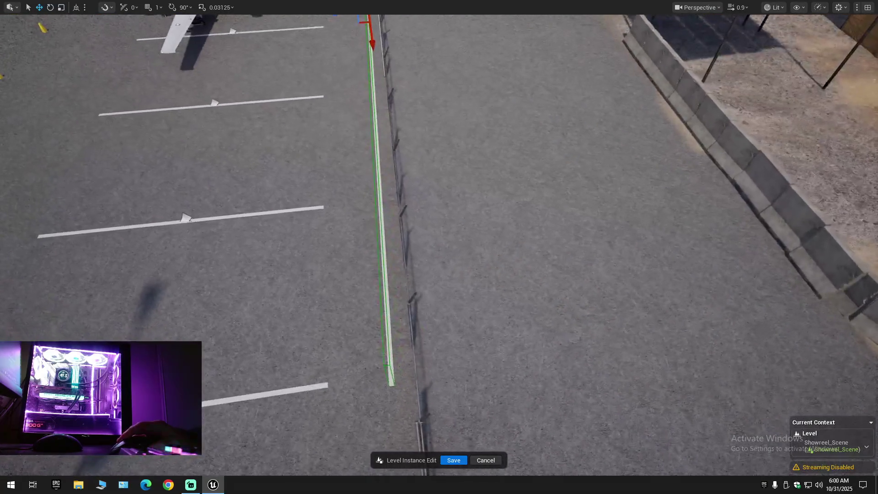
{"action": "key", "text": "f"}
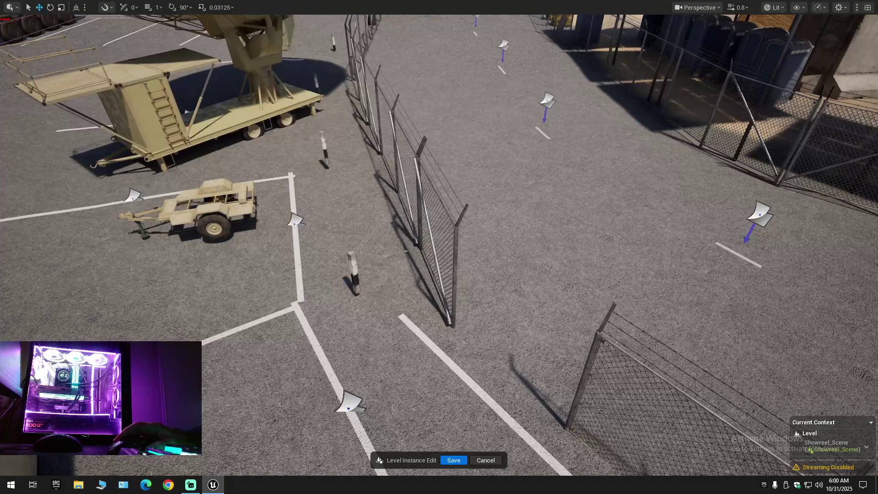
Slide the parking line below the drone right until it meets the fence-side line.
{"action": "left_click", "coordinate": [296, 226]}
{"action": "left_click", "coordinate": [296, 221]}
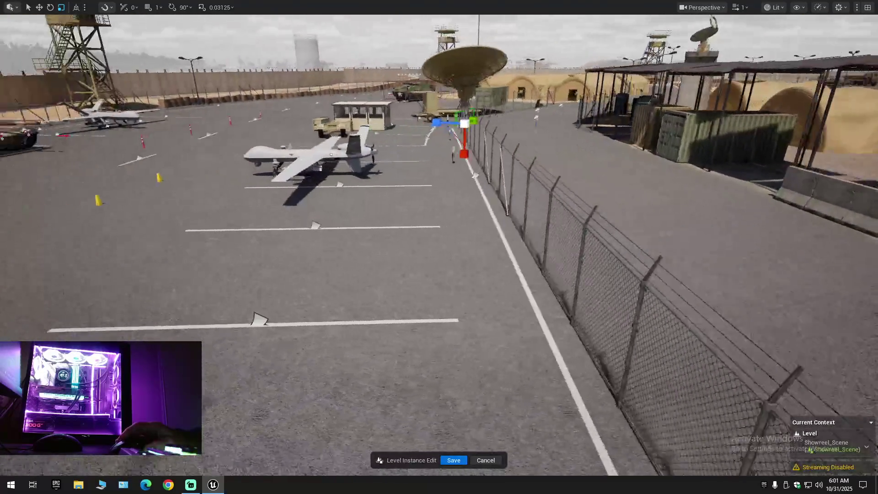
{"action": "key", "text": "a"}
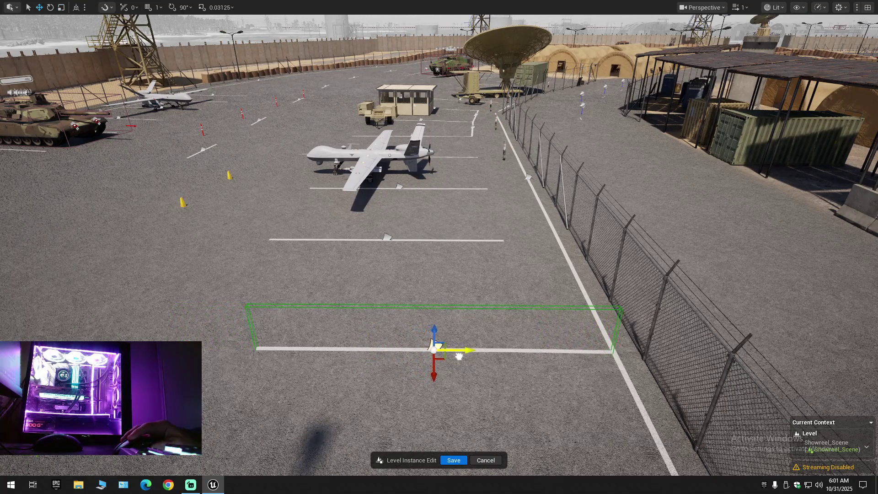
{"action": "key", "text": "s"}
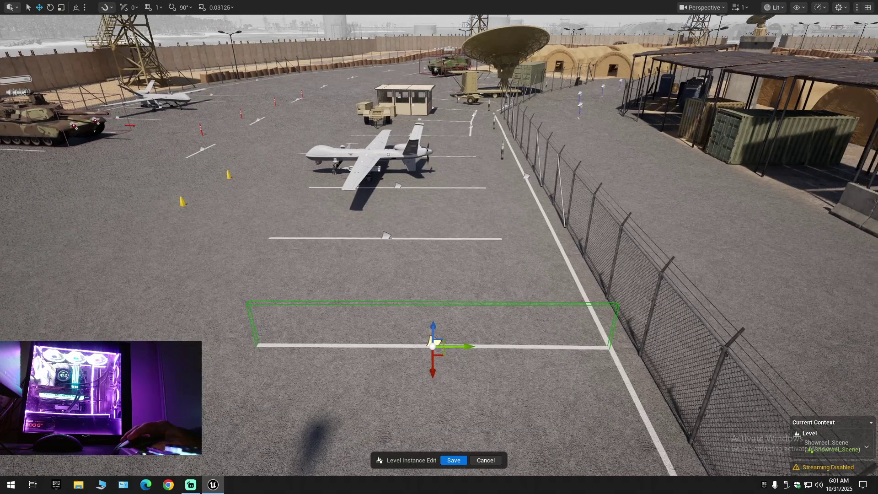
{"action": "key", "text": "w"}
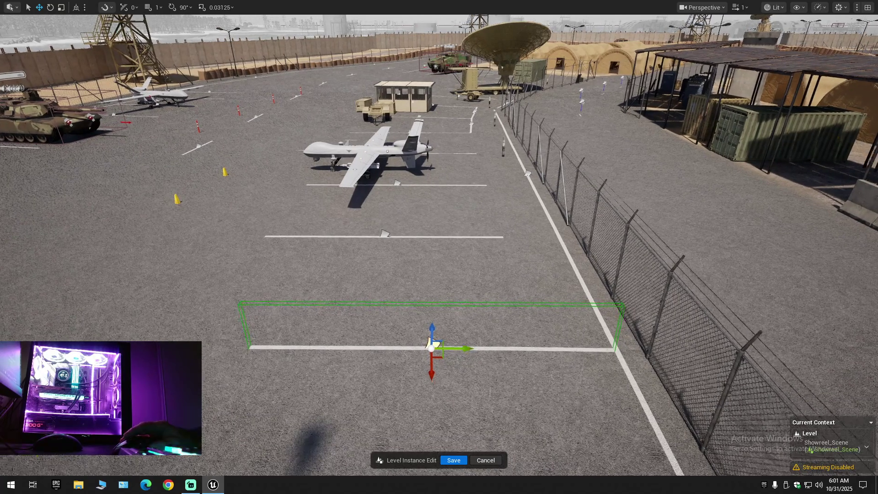
{"action": "key", "text": "s"}
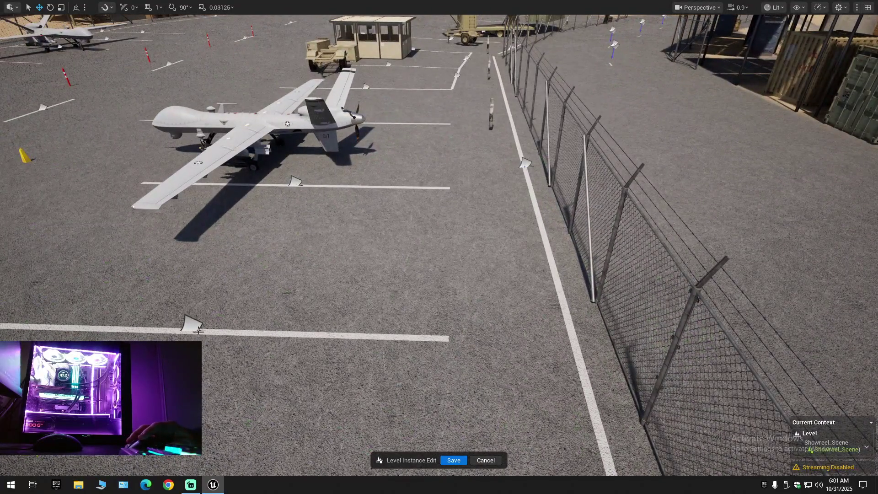
{"action": "left_click", "coordinate": [196, 328]}
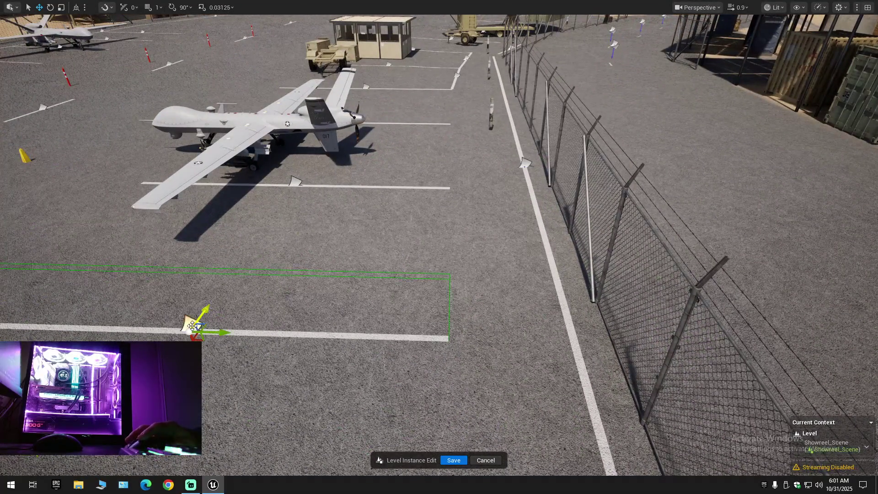
{"action": "left_click_drag", "start_coordinate": [219, 331], "coordinate": [337, 339]}
Shift the next two parking-line pieces near the booth right to close the gaps with the vertical line.
{"action": "key", "text": "w"}
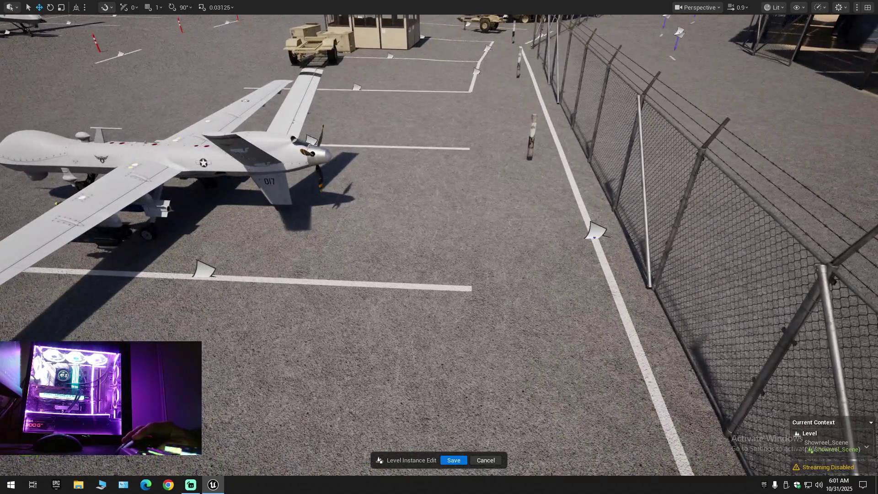
{"action": "left_click", "coordinate": [205, 270]}
{"action": "left_click_drag", "start_coordinate": [238, 281], "coordinate": [365, 294]}
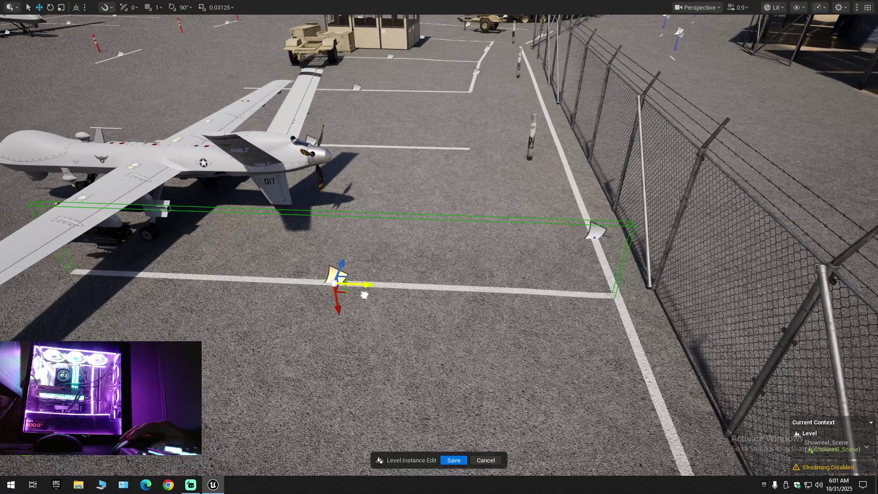
{"action": "key", "text": "w"}
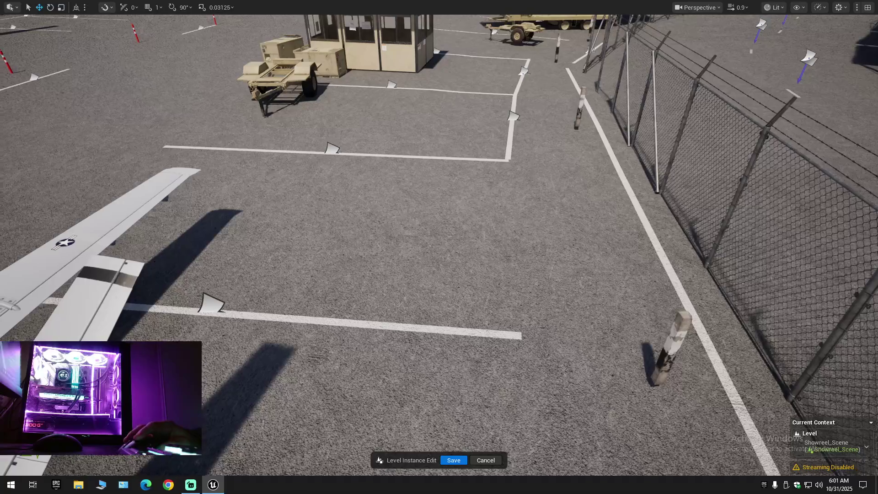
{"action": "left_click", "coordinate": [215, 304]}
{"action": "mouse_move", "coordinate": [235, 306]}
{"action": "left_mouse_down"}
{"action": "mouse_move", "coordinate": [273, 319]}
{"action": "mouse_move", "coordinate": [401, 328]}
{"action": "left_mouse_up"}
{"action": "key", "text": "e"}
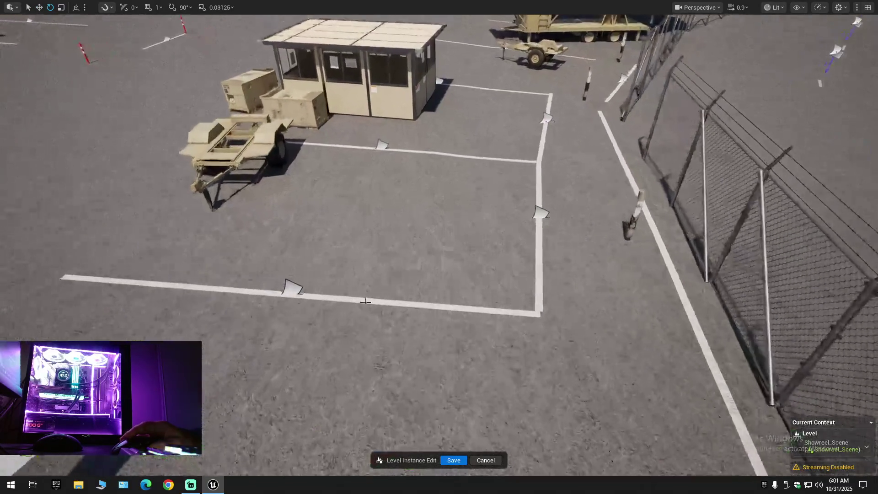
{"action": "key", "text": "w"}
{"action": "mouse_move", "coordinate": [320, 299]}
{"action": "left_mouse_down"}
{"action": "mouse_move", "coordinate": [456, 313]}
{"action": "mouse_move", "coordinate": [353, 301]}
{"action": "mouse_move", "coordinate": [474, 313]}
{"action": "mouse_move", "coordinate": [475, 293]}
{"action": "mouse_move", "coordinate": [476, 302]}
{"action": "left_mouse_up"}
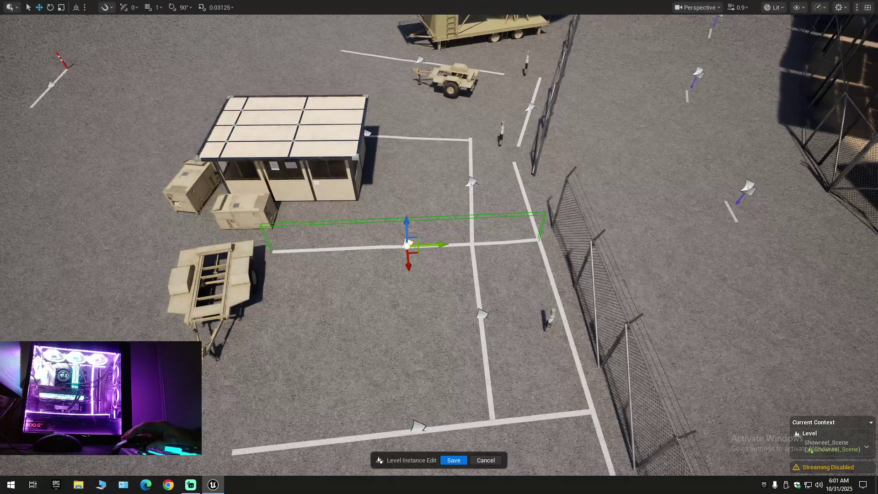
Stretch the parking line below the fence gap until it joins the diagonal line on its right.
{"action": "left_click", "coordinate": [482, 315]}
{"action": "left_click", "coordinate": [471, 184]}
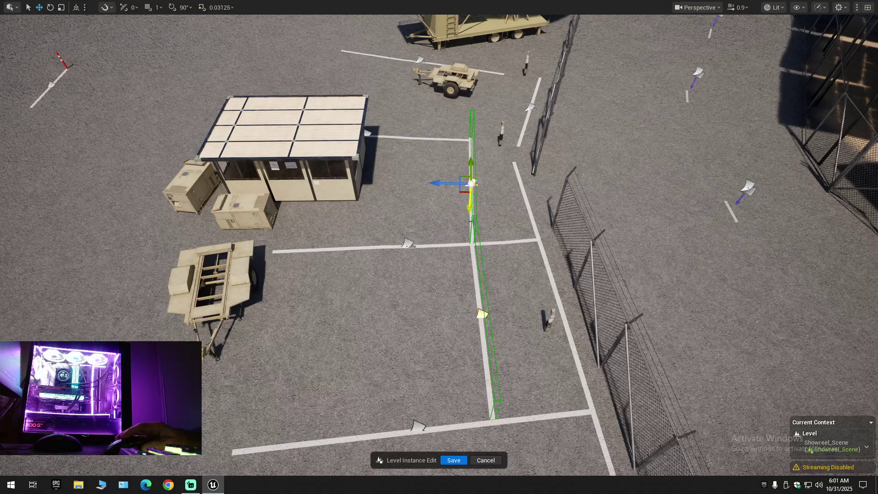
{"action": "key", "text": "Escape"}
{"action": "left_click_drag", "start_coordinate": [472, 244], "coordinate": [473, 173]}
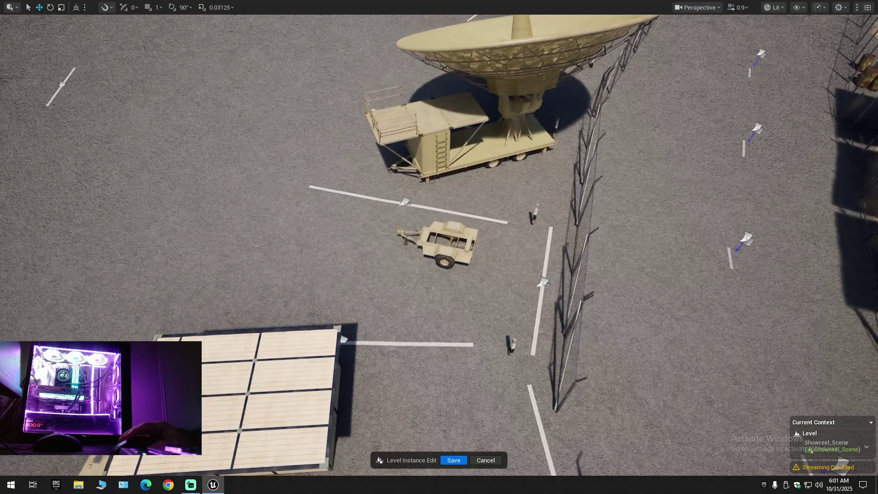
{"action": "left_click", "coordinate": [343, 340]}
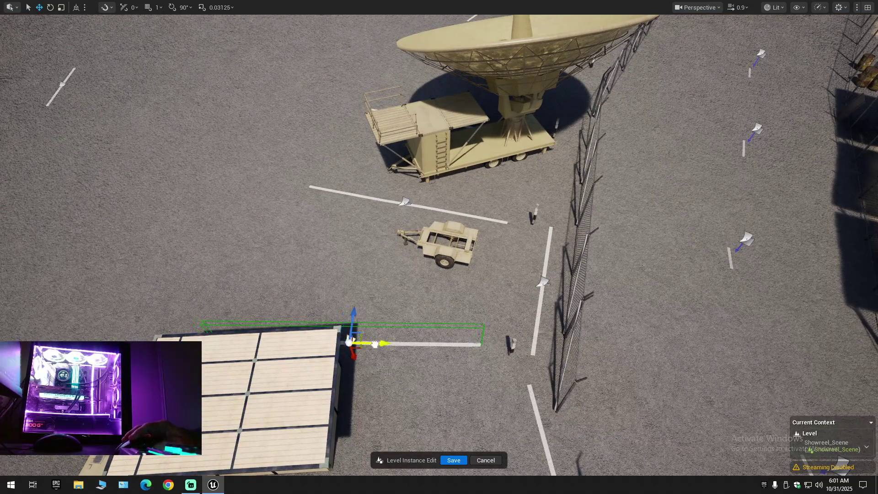
{"action": "mouse_move", "coordinate": [439, 275]}
{"action": "left_mouse_down"}
{"action": "mouse_move", "coordinate": [439, 183]}
{"action": "mouse_move", "coordinate": [439, 238]}
{"action": "mouse_move", "coordinate": [275, 238]}
{"action": "mouse_move", "coordinate": [275, 201]}
{"action": "mouse_move", "coordinate": [366, 201]}
{"action": "mouse_move", "coordinate": [375, 183]}
{"action": "mouse_move", "coordinate": [444, 183]}
{"action": "left_mouse_up"}
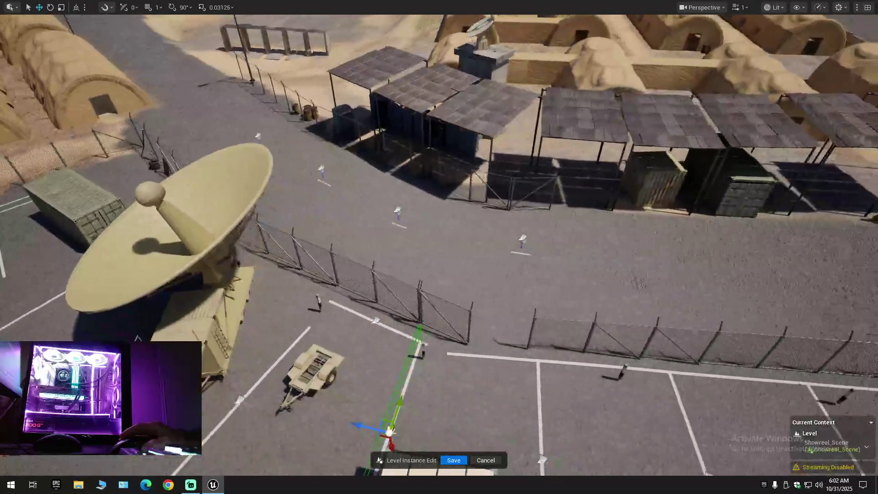
{"action": "left_click_drag", "start_coordinate": [444, 183], "coordinate": [444, 133]}
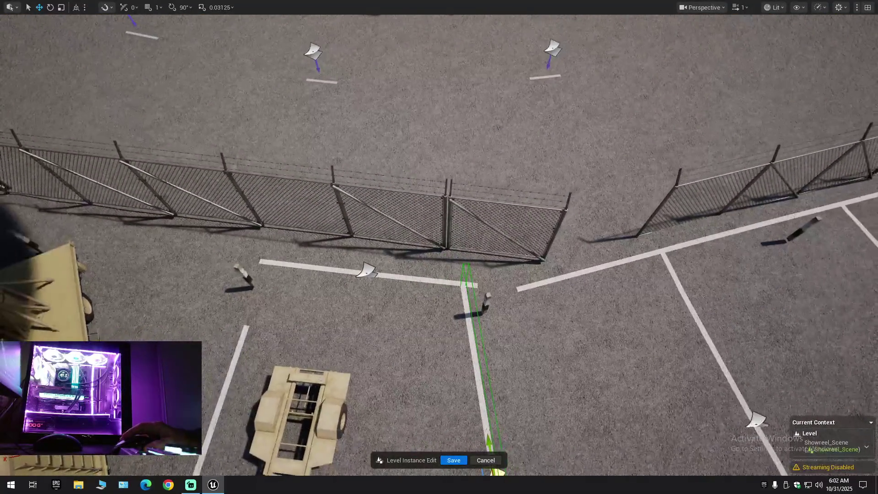
{"action": "left_click", "coordinate": [366, 273]}
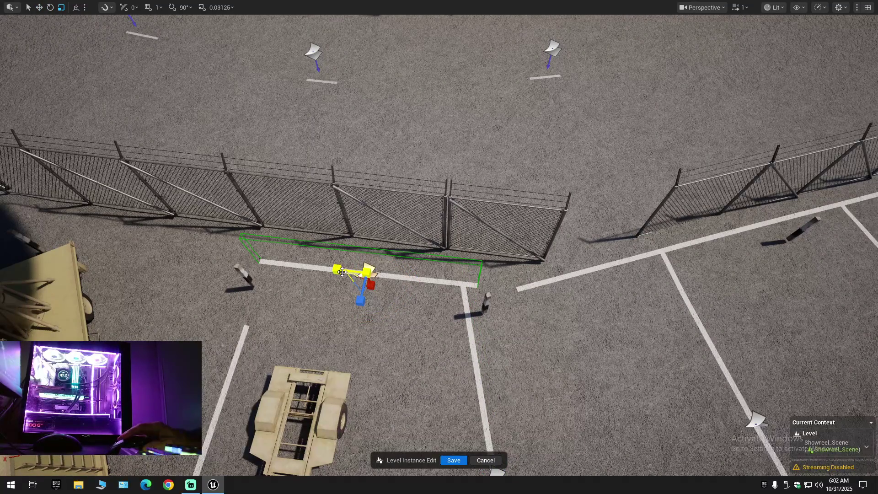
{"action": "left_click_drag", "start_coordinate": [342, 272], "coordinate": [256, 284]}
{"action": "key", "text": "w"}
Nudge the line piece slightly right and survey the lot around the radar dish.
{"action": "mouse_move", "coordinate": [440, 257]}
{"action": "left_mouse_down"}
{"action": "mouse_move", "coordinate": [421, 255]}
{"action": "mouse_move", "coordinate": [440, 257]}
{"action": "left_mouse_up"}
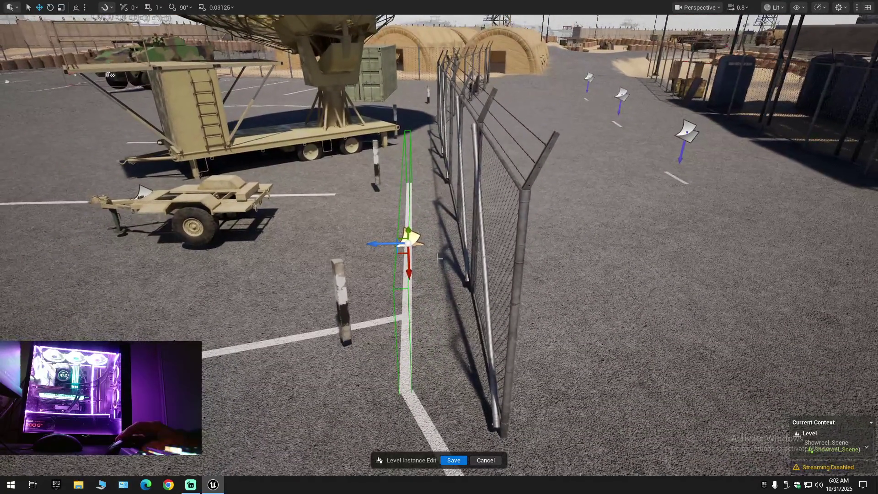
{"action": "left_click_drag", "start_coordinate": [376, 246], "coordinate": [379, 247]}
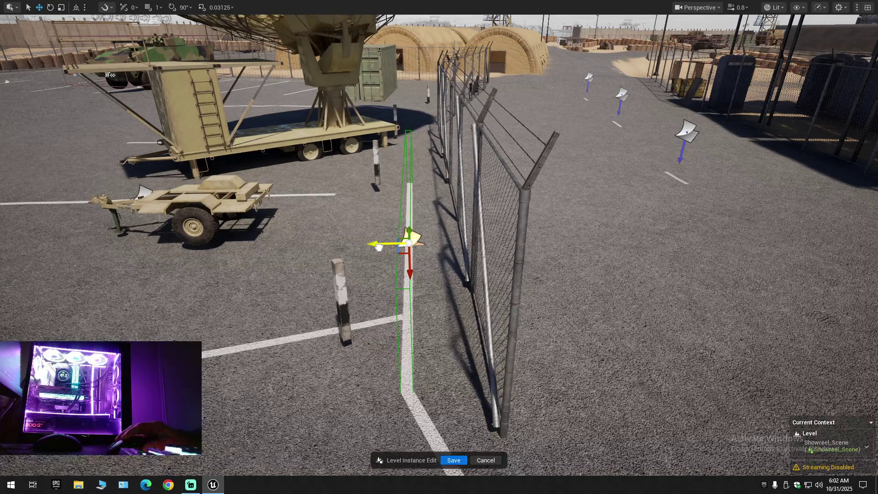
{"action": "left_click_drag", "start_coordinate": [379, 248], "coordinate": [385, 279]}
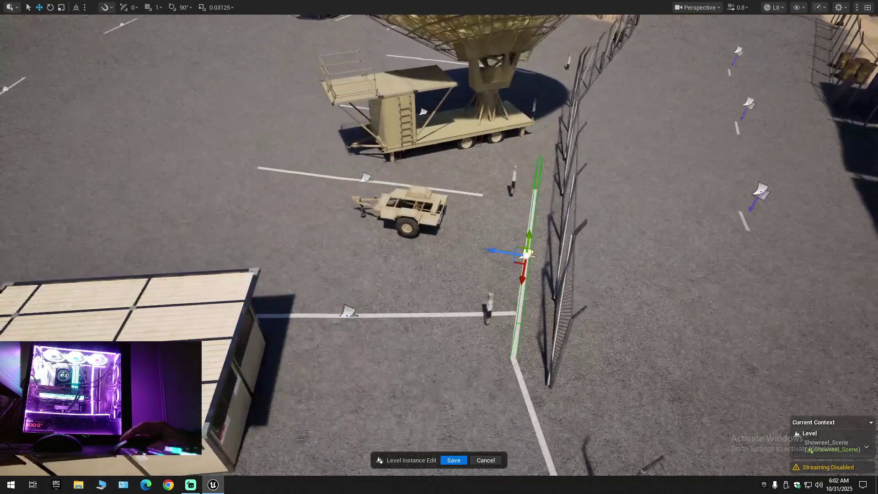
{"action": "left_click", "coordinate": [351, 315]}
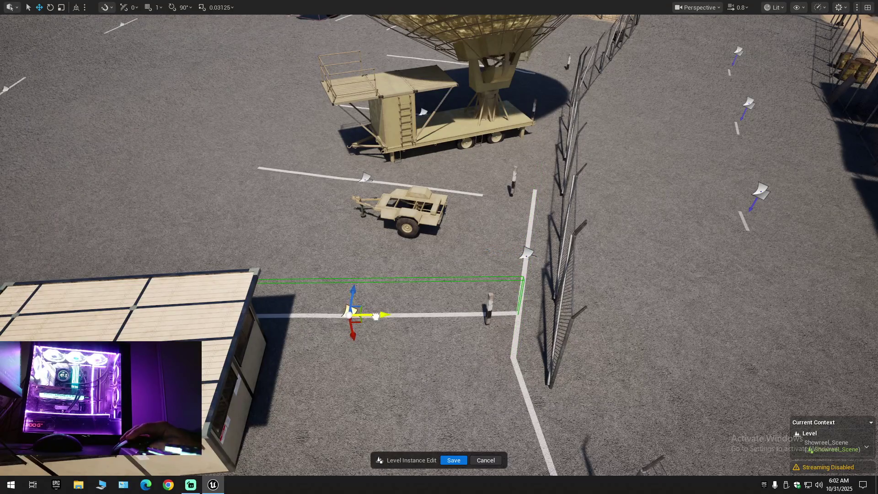
{"action": "left_click_drag", "start_coordinate": [376, 317], "coordinate": [531, 330]}
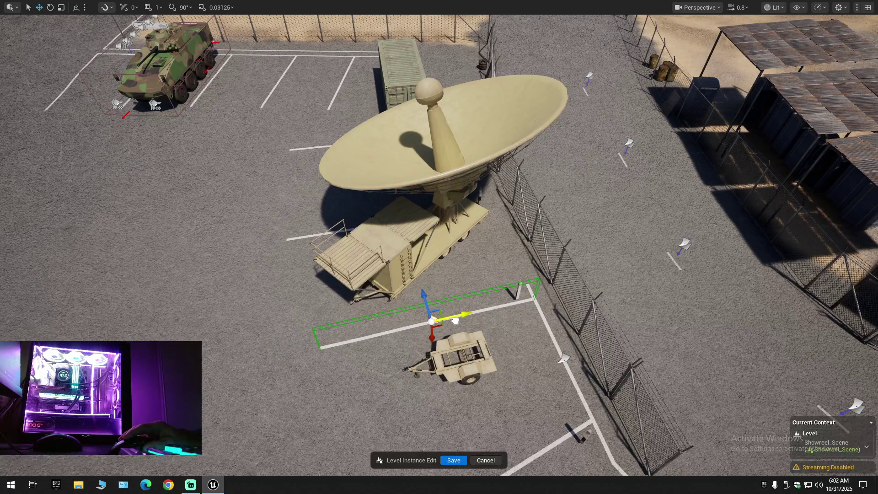
{"action": "mouse_move", "coordinate": [455, 320]}
{"action": "left_mouse_down"}
{"action": "mouse_move", "coordinate": [437, 284]}
{"action": "mouse_move", "coordinate": [437, 302]}
{"action": "mouse_move", "coordinate": [503, 306]}
{"action": "mouse_move", "coordinate": [503, 338]}
{"action": "left_mouse_up"}
Delete the stray line piece plus the fence-side and diagonal parking line sections by the trailer.
{"action": "left_click", "coordinate": [396, 296]}
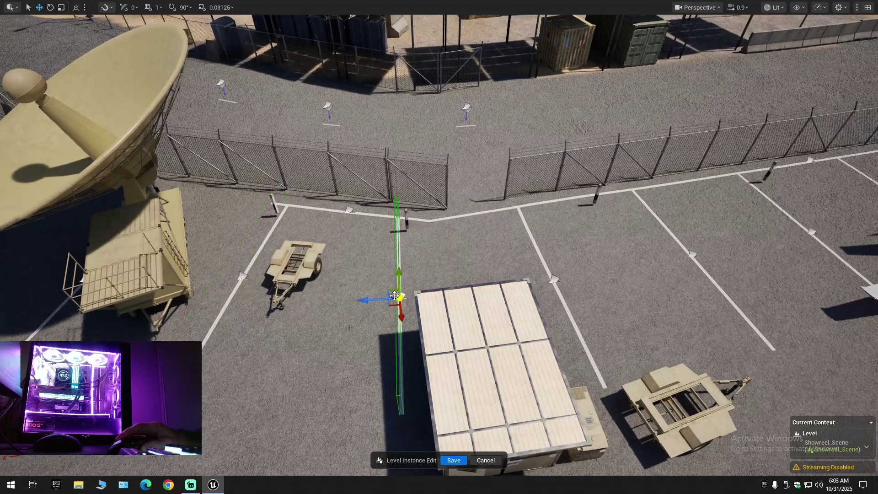
{"action": "key", "text": "Delete"}
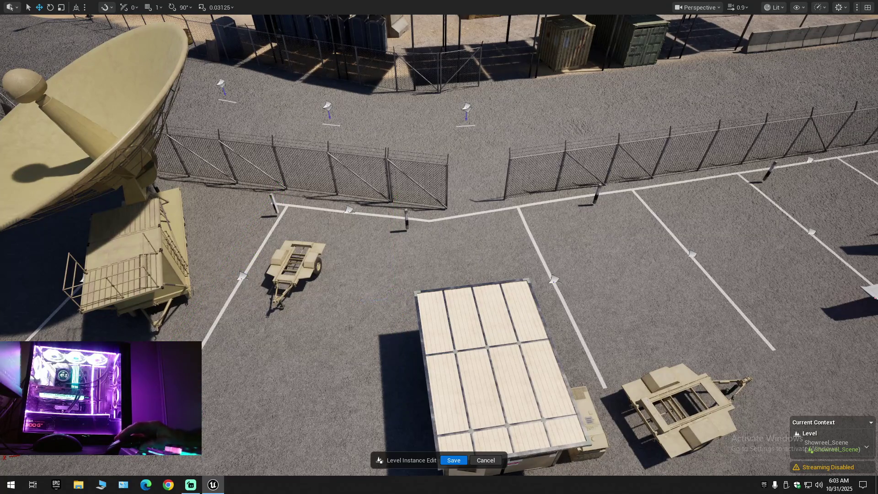
{"action": "left_click", "coordinate": [347, 210]}
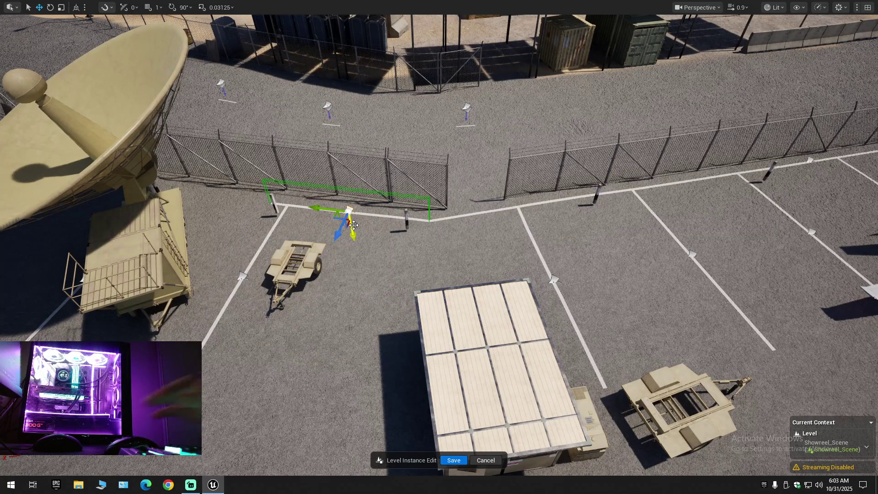
{"action": "key", "text": "Delete"}
{"action": "left_click", "coordinate": [245, 275]}
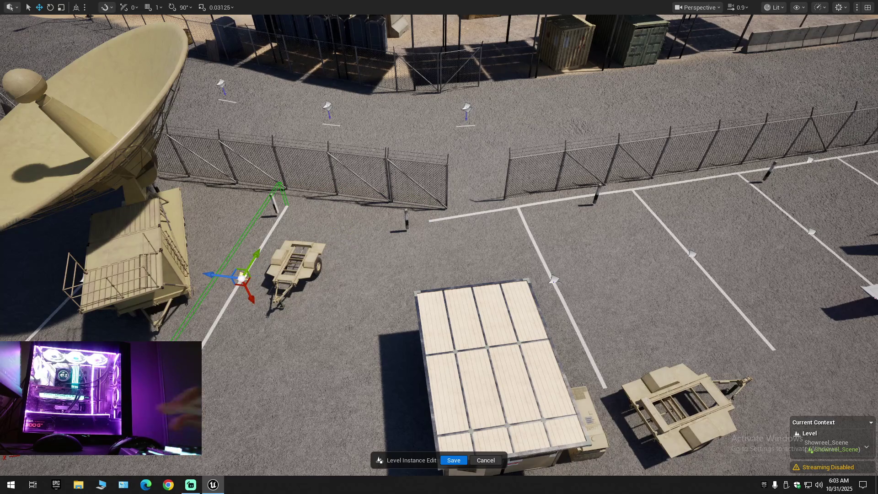
{"action": "key", "text": "Delete"}
{"action": "key", "text": "s"}
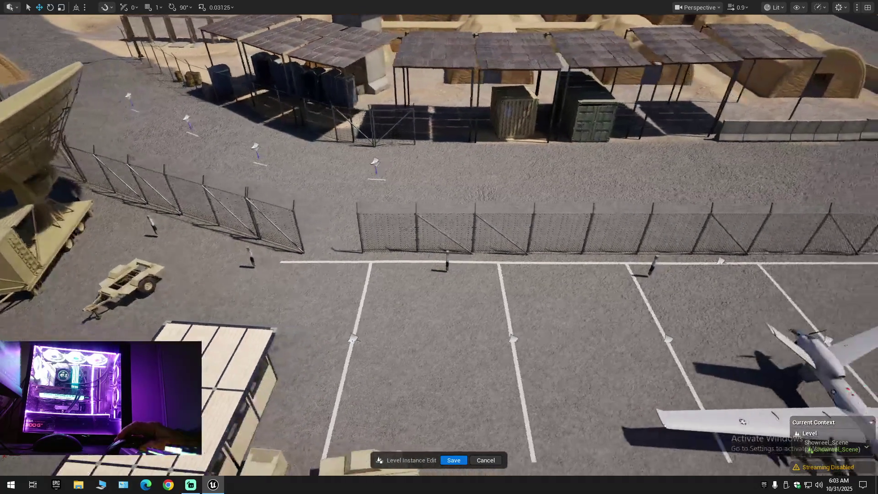
{"action": "key", "text": "s"}
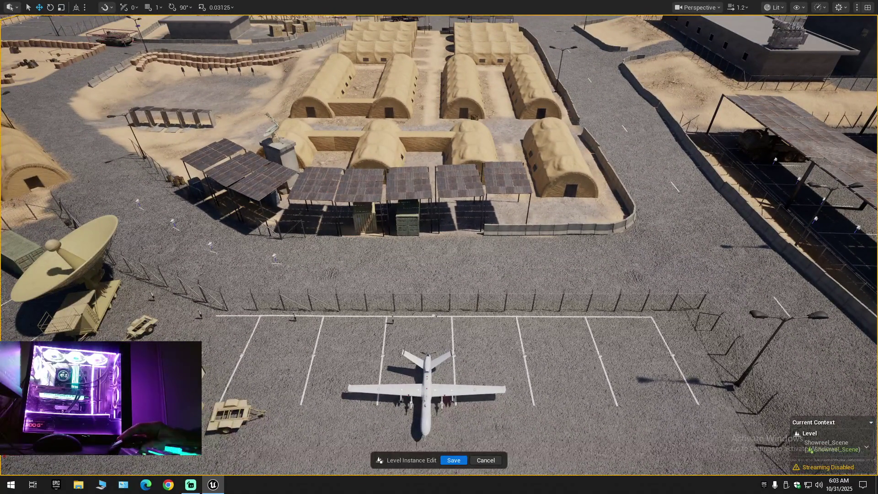
Scale the parking-lot fence shorter along its length.
{"action": "left_click", "coordinate": [432, 316]}
{"action": "key", "text": "e"}
{"action": "key", "text": "r"}
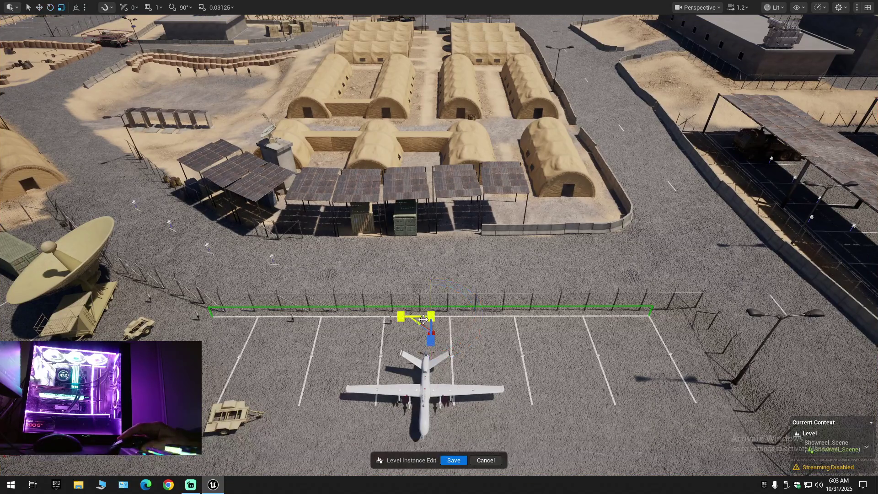
{"action": "left_click_drag", "start_coordinate": [431, 316], "coordinate": [426, 316]}
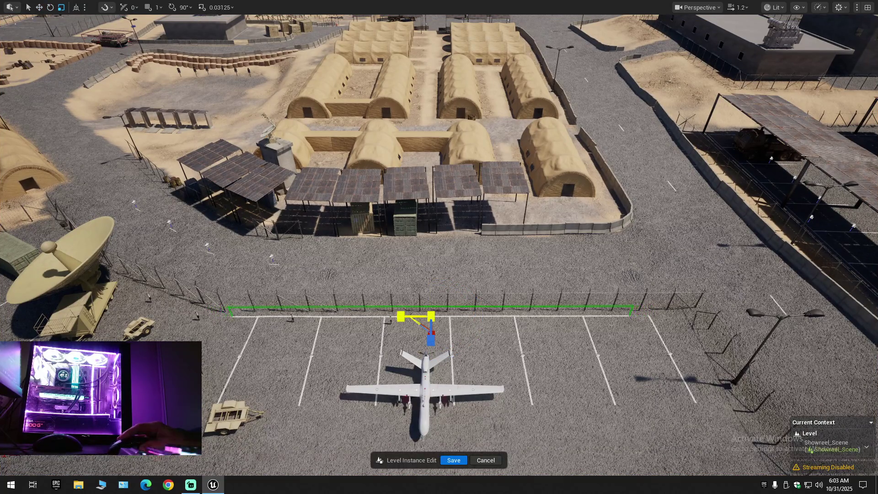
Slide the shortened fence right so it fits the bay lines.
{"action": "key", "text": "w"}
{"action": "left_click_drag", "start_coordinate": [403, 317], "coordinate": [423, 318]}
{"action": "scroll", "coordinate": [423, 318], "scroll_direction": "up", "scroll_amount": 5}
{"action": "key", "text": "r"}
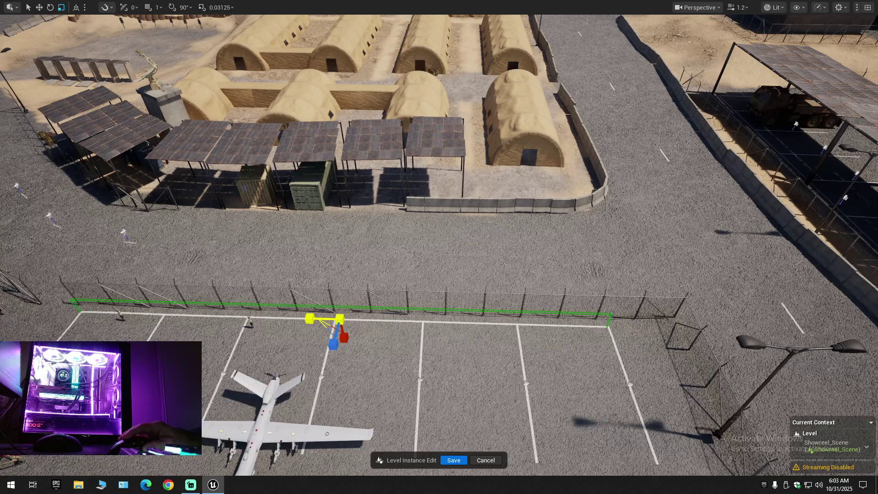
{"action": "scroll", "coordinate": [439, 247], "scroll_direction": "up", "scroll_amount": 10}
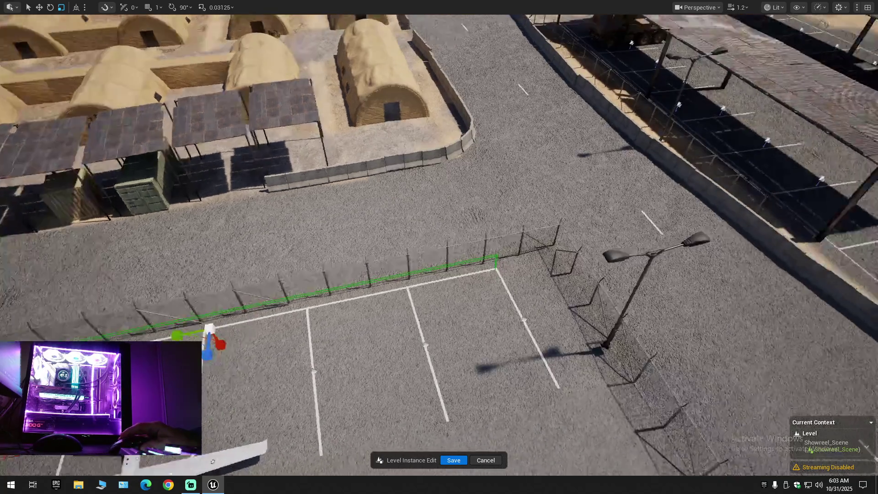
{"action": "scroll", "coordinate": [439, 247], "scroll_direction": "down", "scroll_amount": 10}
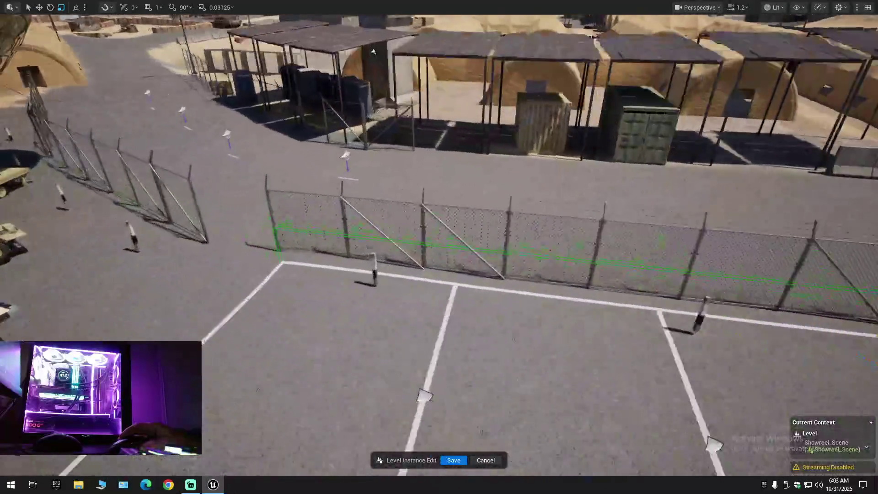
{"action": "mouse_move", "coordinate": [439, 247]}
{"action": "left_mouse_down"}
{"action": "mouse_move", "coordinate": [419, 229]}
{"action": "mouse_move", "coordinate": [439, 219]}
{"action": "left_mouse_up"}
{"action": "scroll", "coordinate": [440, 247], "scroll_direction": "down", "scroll_amount": 3}
{"action": "key", "text": "w"}
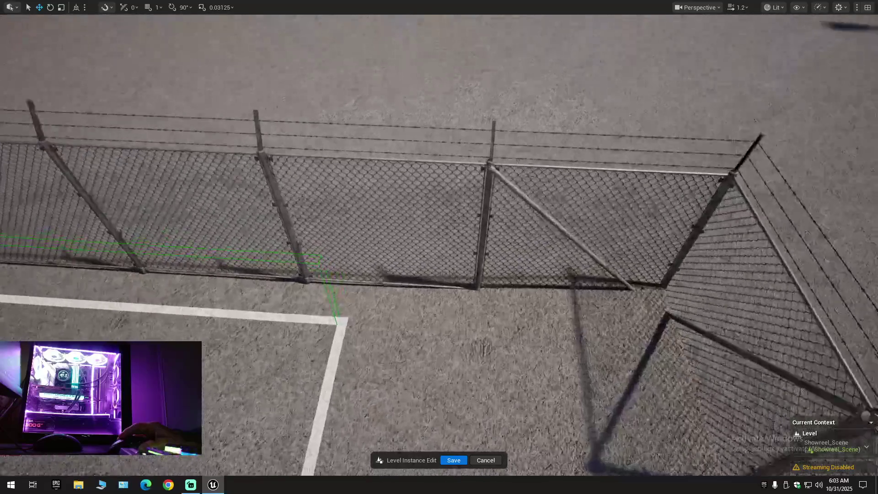
{"action": "key", "text": "s"}
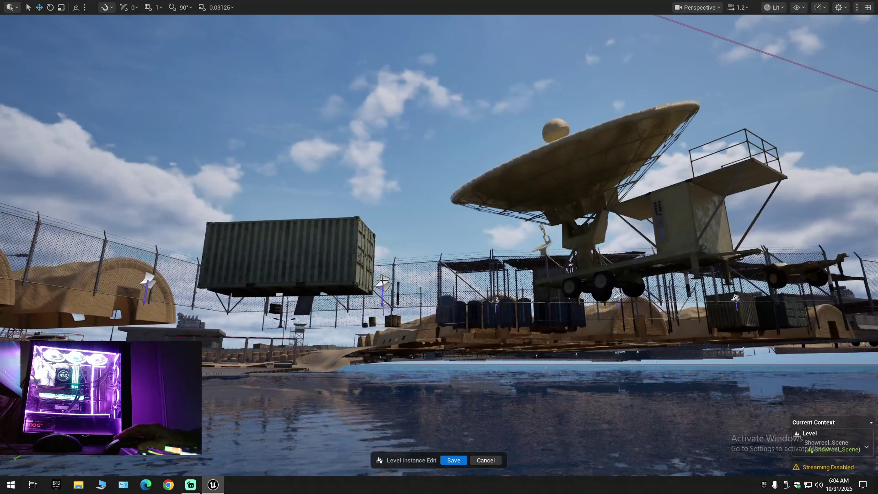
Switch the gizmo to world space and slide the bollard right along the fence.
{"action": "left_click_drag", "start_coordinate": [411, 369], "coordinate": [411, 368]}
{"action": "left_click_drag", "start_coordinate": [372, 305], "coordinate": [373, 306]}
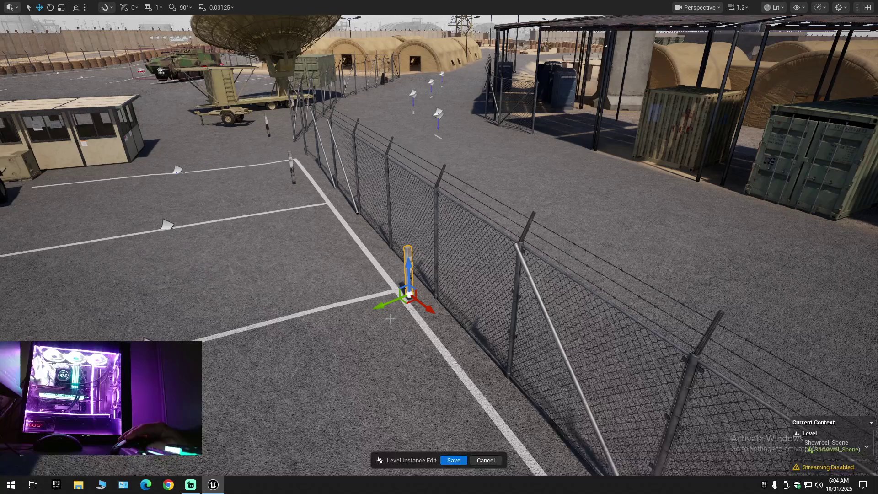
{"action": "left_click_drag", "start_coordinate": [386, 307], "coordinate": [386, 307]}
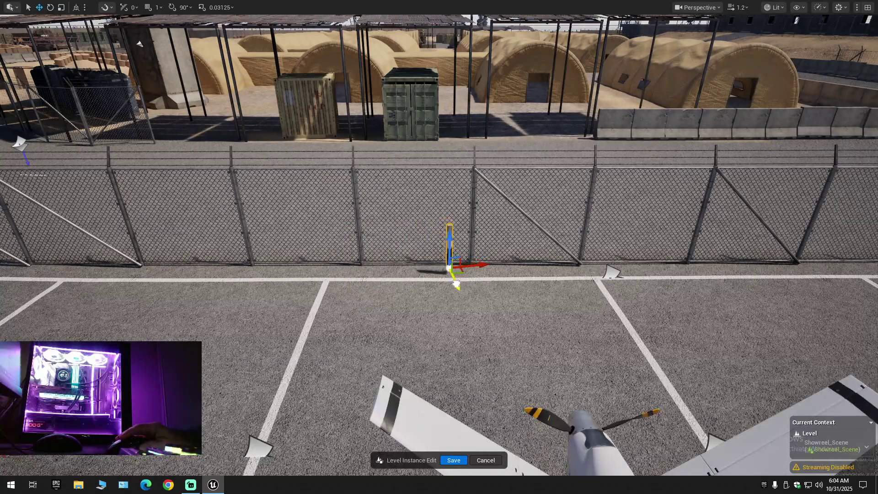
{"action": "left_click", "coordinate": [74, 8]}
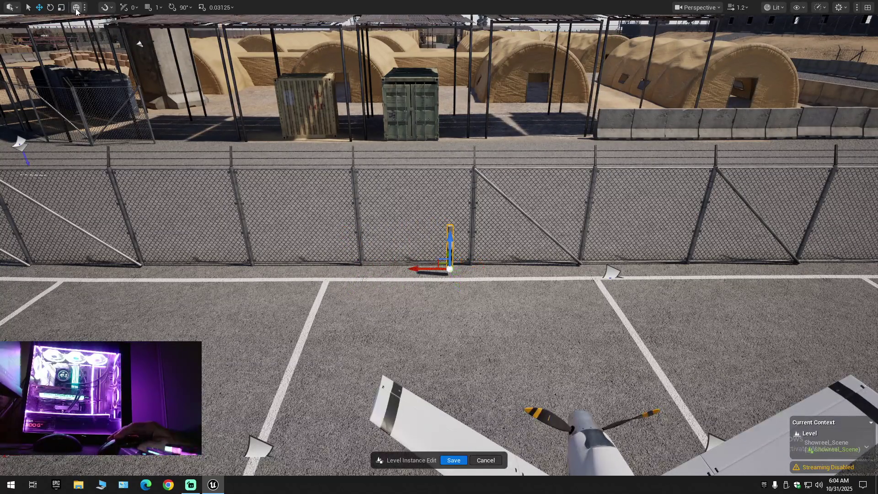
{"action": "scroll", "coordinate": [418, 255], "scroll_direction": "down", "scroll_amount": 5}
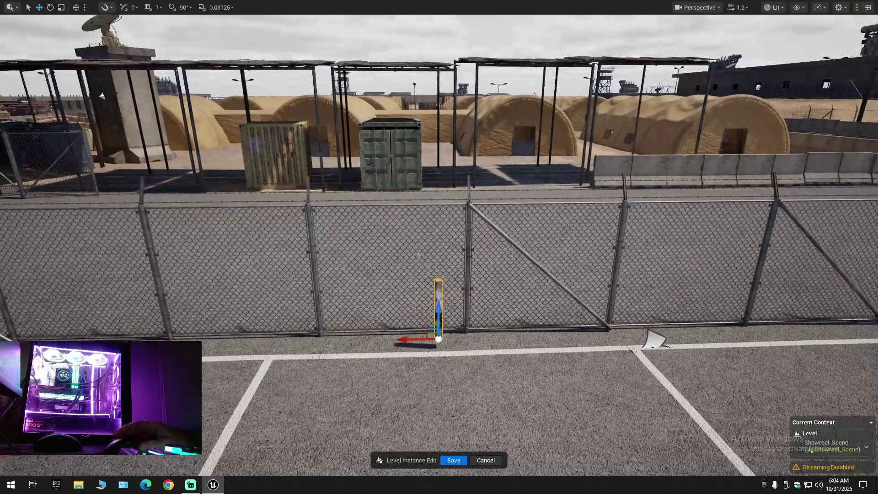
{"action": "left_click_drag", "start_coordinate": [418, 255], "coordinate": [417, 255]}
{"action": "left_click_drag", "start_coordinate": [286, 265], "coordinate": [286, 264]}
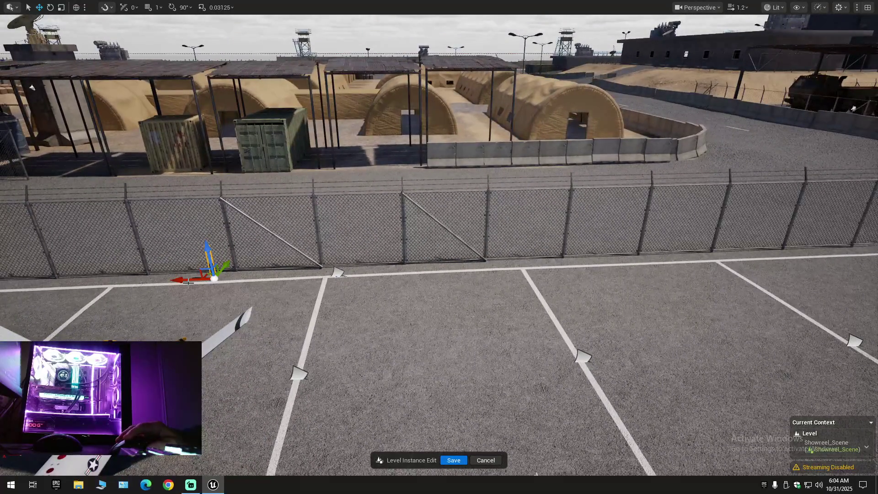
{"action": "left_click_drag", "start_coordinate": [191, 281], "coordinate": [399, 271]}
Inspect the bollard up close to confirm it sits where the bay line meets the fence.
{"action": "left_click_drag", "start_coordinate": [452, 361], "coordinate": [437, 369]}
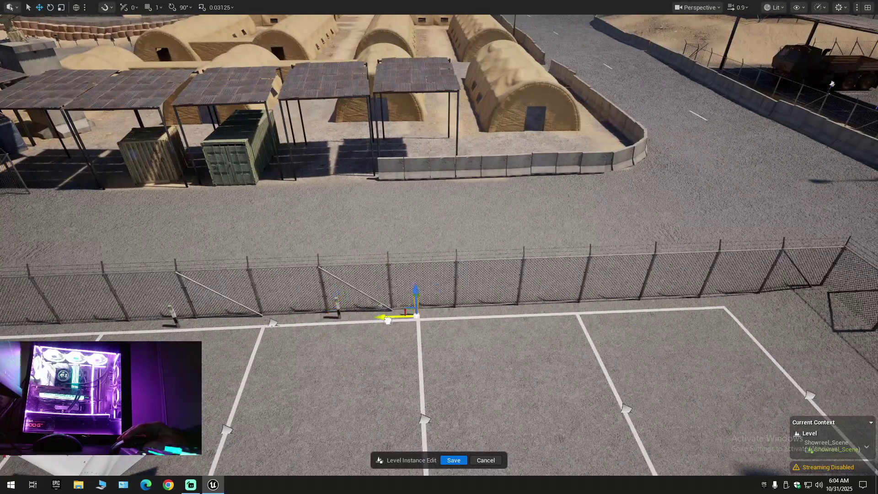
{"action": "left_click_drag", "start_coordinate": [494, 334], "coordinate": [493, 334]}
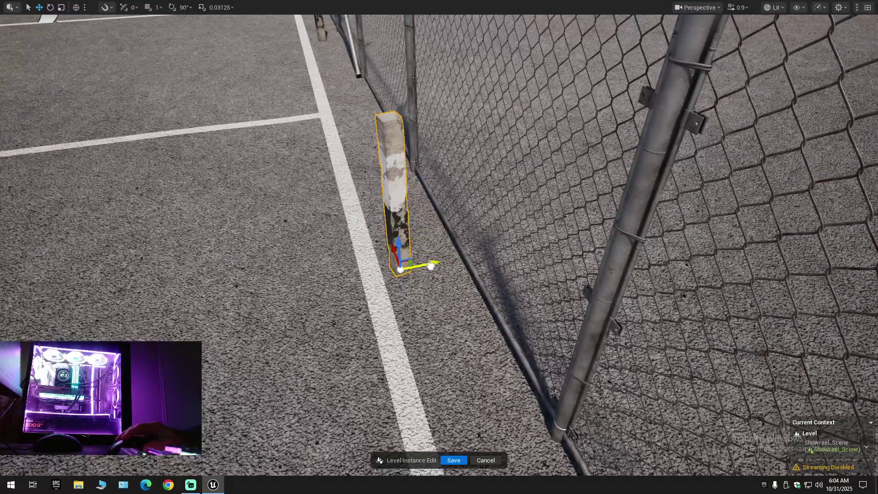
{"action": "left_click_drag", "start_coordinate": [440, 263], "coordinate": [441, 263]}
{"action": "left_click_drag", "start_coordinate": [358, 272], "coordinate": [358, 271]}
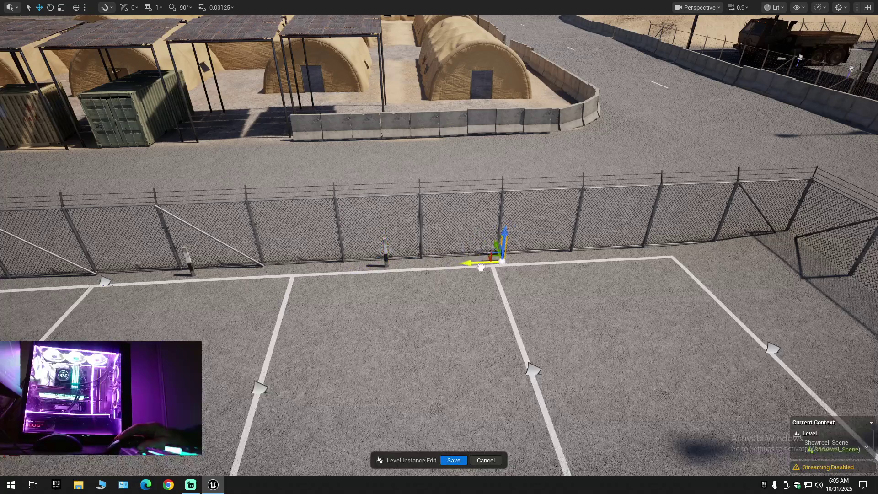
{"action": "left_click_drag", "start_coordinate": [565, 263], "coordinate": [566, 262]}
{"action": "left_click_drag", "start_coordinate": [567, 302], "coordinate": [568, 302]}
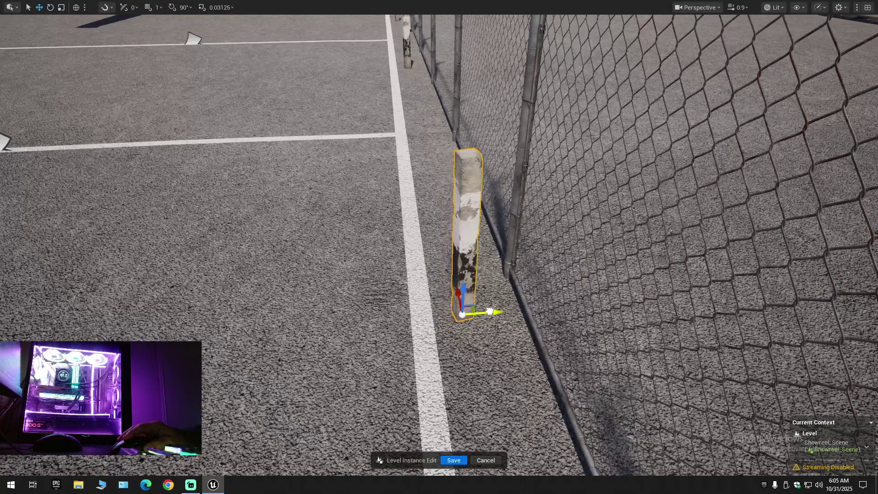
{"action": "left_click_drag", "start_coordinate": [853, 84], "coordinate": [853, 83]}
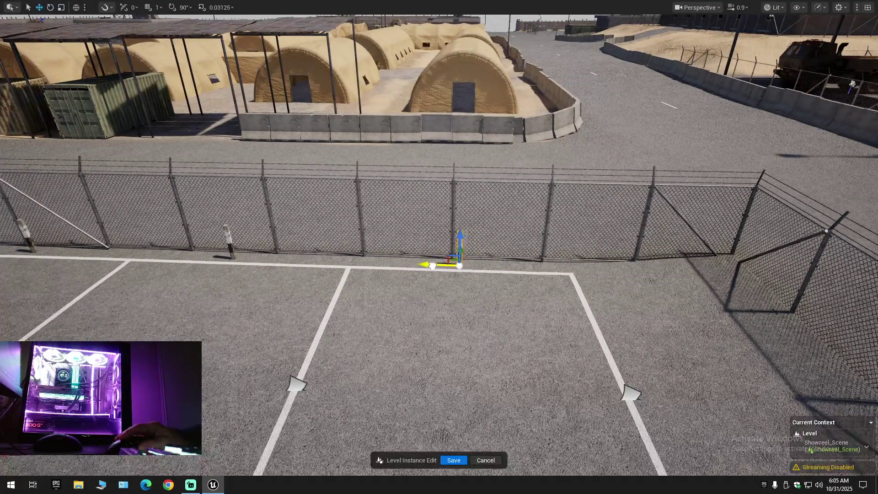
{"action": "left_click_drag", "start_coordinate": [462, 291], "coordinate": [462, 291]}
{"action": "scroll", "coordinate": [460, 280], "scroll_direction": "up", "scroll_amount": 3}
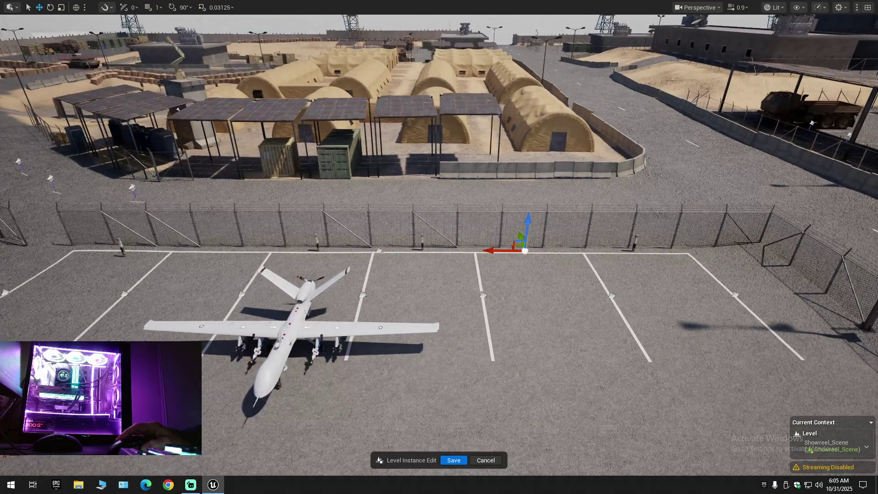
Lower the selected bollard pole slightly so it rests on the ground by the fence.
{"action": "left_click_drag", "start_coordinate": [436, 267], "coordinate": [435, 267]}
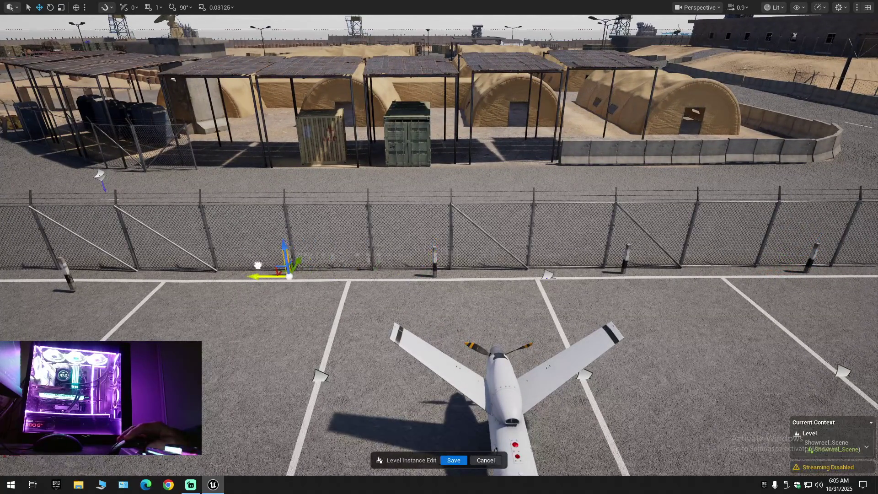
{"action": "left_click_drag", "start_coordinate": [435, 266], "coordinate": [435, 266]}
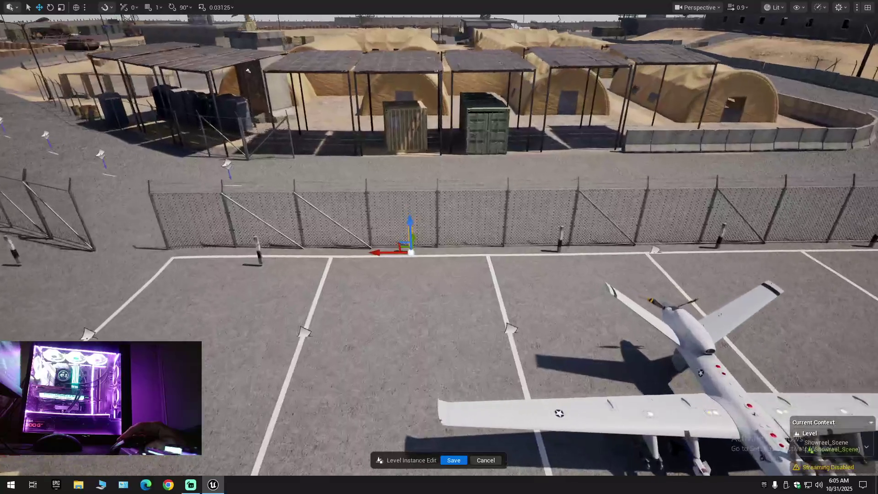
{"action": "left_click_drag", "start_coordinate": [375, 254], "coordinate": [375, 254]}
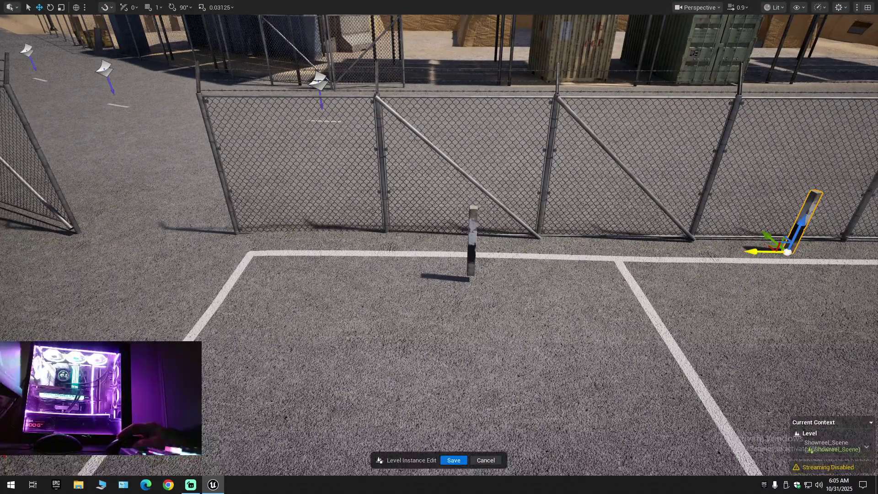
{"action": "left_click_drag", "start_coordinate": [416, 255], "coordinate": [406, 254]}
{"action": "left_click_drag", "start_coordinate": [484, 276], "coordinate": [484, 276]}
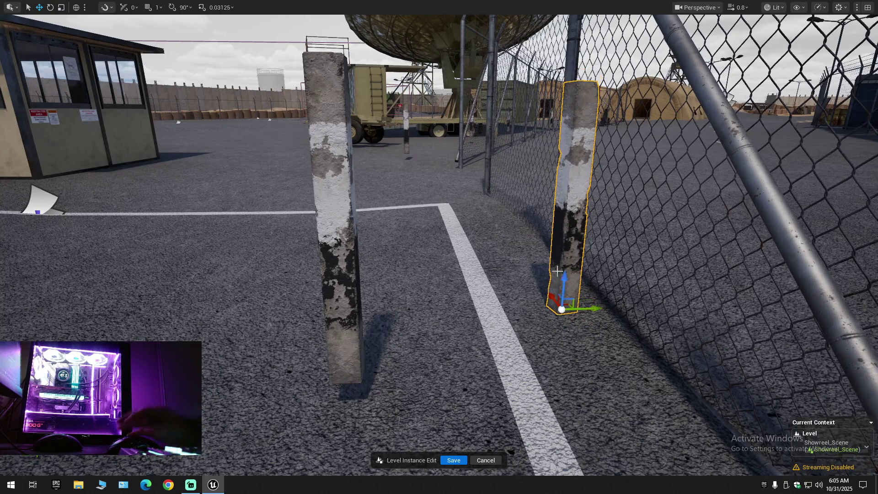
{"action": "left_click_drag", "start_coordinate": [565, 277], "coordinate": [579, 306]}
Select two more bollards along the fence and orbit the lot to check their spacing.
{"action": "scroll", "coordinate": [566, 283], "scroll_direction": "down", "scroll_amount": 2}
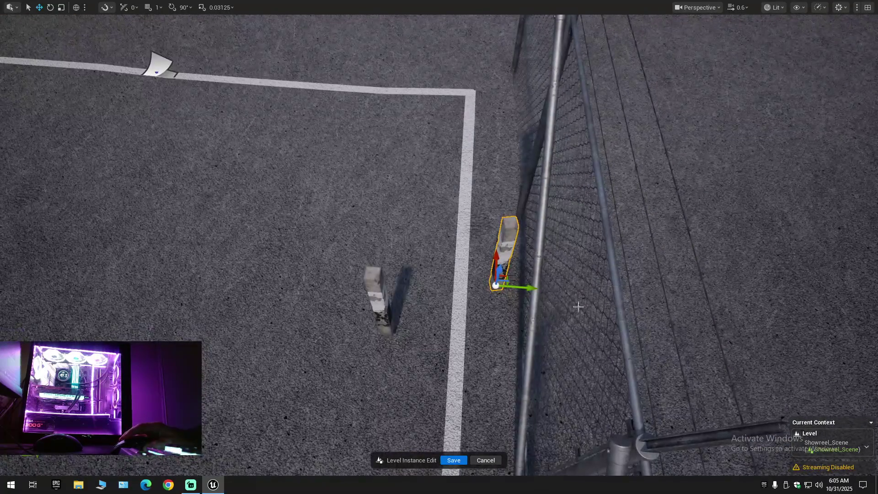
{"action": "left_click_drag", "start_coordinate": [530, 287], "coordinate": [529, 287]}
{"action": "scroll", "coordinate": [530, 287], "scroll_direction": "up", "scroll_amount": 1}
{"action": "scroll", "coordinate": [371, 267], "scroll_direction": "down", "scroll_amount": 2}
{"action": "left_click", "coordinate": [352, 271]}
{"action": "left_click", "coordinate": [480, 268], "text": "ctrl"}
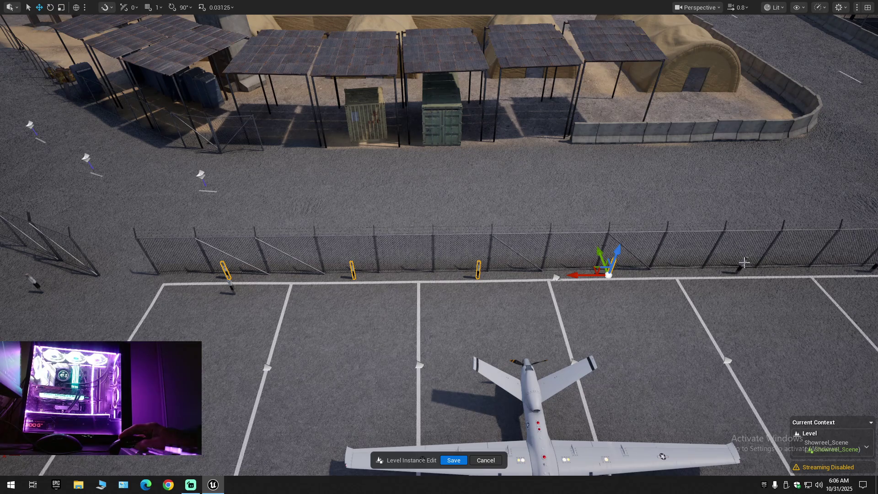
{"action": "left_click_drag", "start_coordinate": [749, 270], "coordinate": [700, 270]}
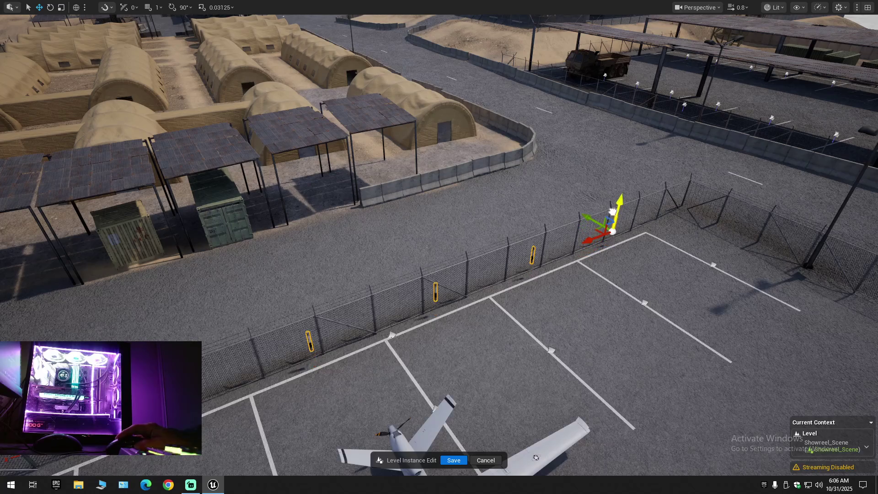
{"action": "mouse_move", "coordinate": [612, 211]}
{"action": "left_mouse_down"}
{"action": "mouse_move", "coordinate": [485, 194]}
{"action": "mouse_move", "coordinate": [320, 201]}
{"action": "mouse_move", "coordinate": [447, 269]}
{"action": "left_mouse_up"}
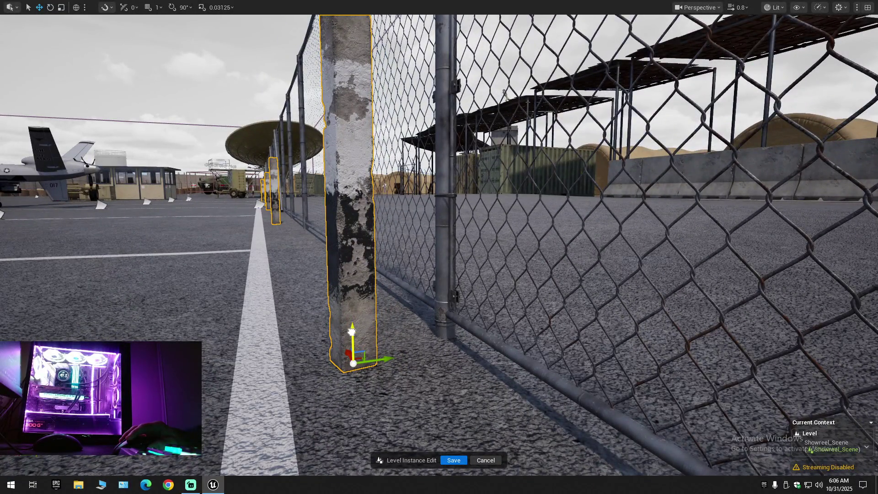
{"action": "mouse_move", "coordinate": [353, 336]}
{"action": "left_mouse_down"}
{"action": "mouse_move", "coordinate": [430, 256]}
{"action": "mouse_move", "coordinate": [412, 238]}
{"action": "mouse_move", "coordinate": [448, 197]}
{"action": "mouse_move", "coordinate": [385, 179]}
{"action": "mouse_move", "coordinate": [524, 306]}
{"action": "left_mouse_up"}
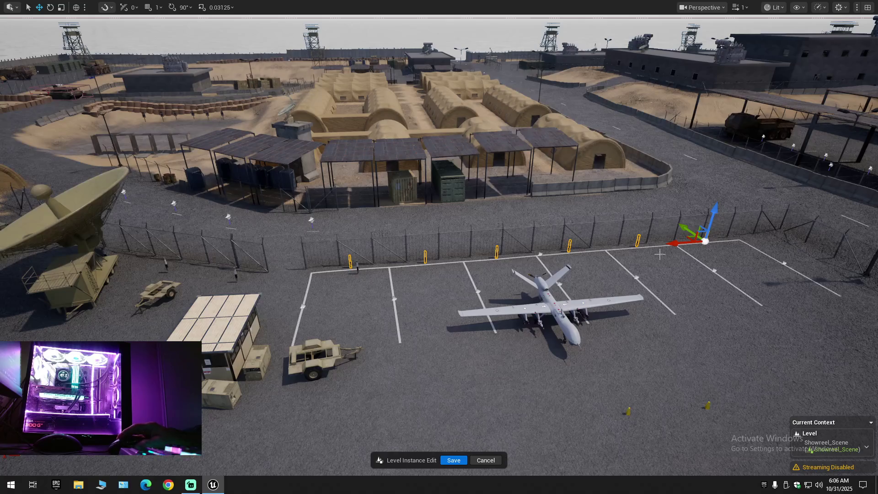
Slide the post along the fence toward the radar-dish trailer.
{"action": "mouse_move", "coordinate": [683, 241]}
{"action": "left_mouse_down"}
{"action": "mouse_move", "coordinate": [394, 247]}
{"action": "mouse_move", "coordinate": [212, 263]}
{"action": "mouse_move", "coordinate": [173, 256]}
{"action": "left_mouse_up"}
{"action": "scroll", "coordinate": [299, 285], "scroll_direction": "down", "scroll_amount": 3}
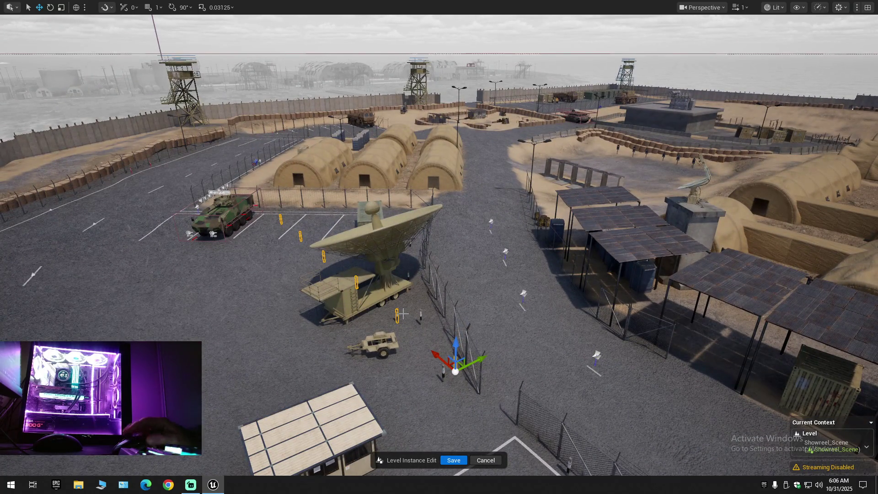
{"action": "left_click_drag", "start_coordinate": [463, 356], "coordinate": [576, 346]}
{"action": "left_click_drag", "start_coordinate": [348, 275], "coordinate": [360, 274]}
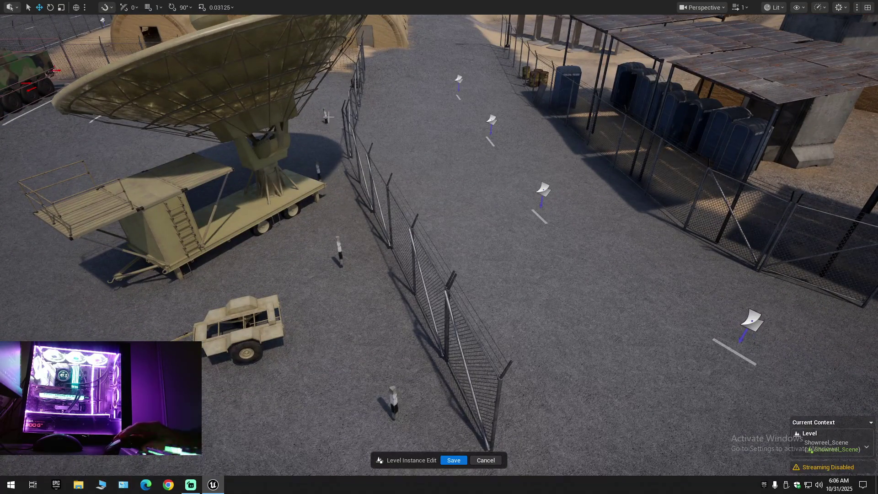
Move the three small striped poles together along the fence in local orientation.
{"action": "left_click", "coordinate": [319, 184]}
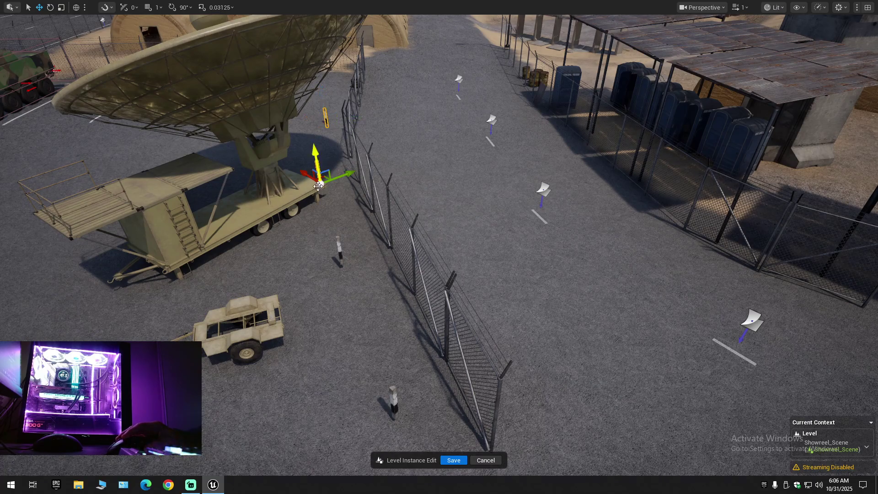
{"action": "left_click", "coordinate": [339, 249], "text": "ctrl"}
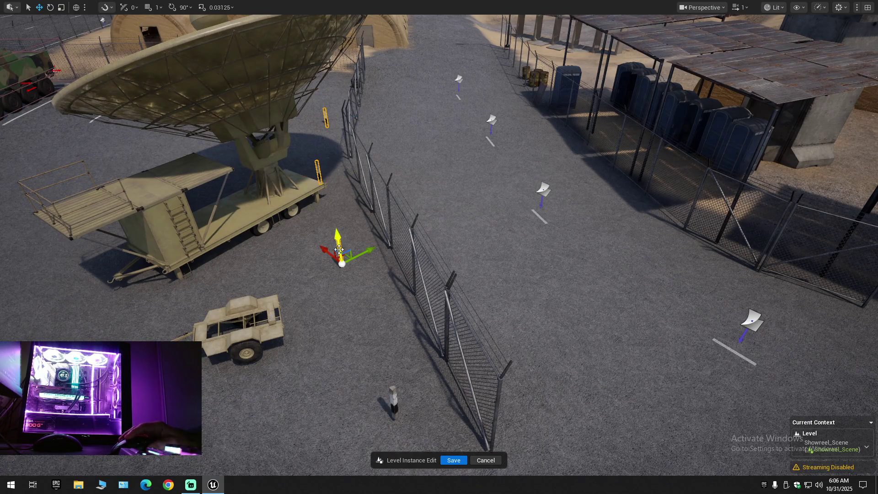
{"action": "left_click", "coordinate": [393, 401], "text": "ctrl"}
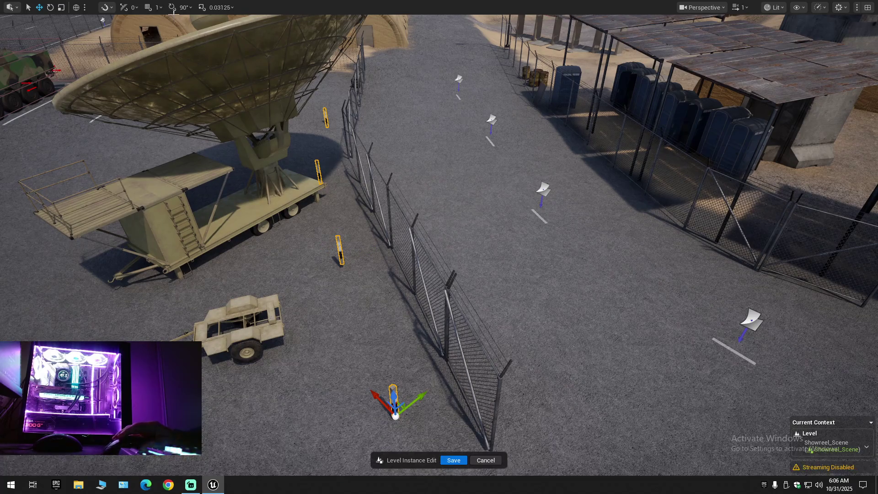
{"action": "left_click", "coordinate": [76, 7]}
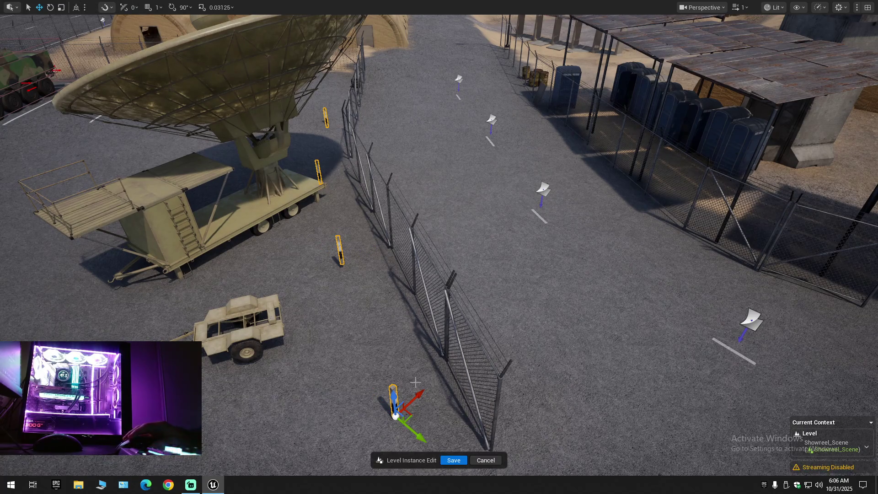
{"action": "mouse_move", "coordinate": [414, 399]}
{"action": "left_mouse_down"}
{"action": "mouse_move", "coordinate": [456, 382]}
{"action": "mouse_move", "coordinate": [470, 410]}
{"action": "left_mouse_up"}
{"action": "mouse_move", "coordinate": [459, 366]}
{"action": "left_mouse_down"}
{"action": "mouse_move", "coordinate": [266, 361]}
{"action": "mouse_move", "coordinate": [312, 362]}
{"action": "mouse_move", "coordinate": [448, 329]}
{"action": "mouse_move", "coordinate": [462, 357]}
{"action": "mouse_move", "coordinate": [446, 348]}
{"action": "left_mouse_up"}
{"action": "scroll", "coordinate": [446, 348], "scroll_direction": "up", "scroll_amount": 1}
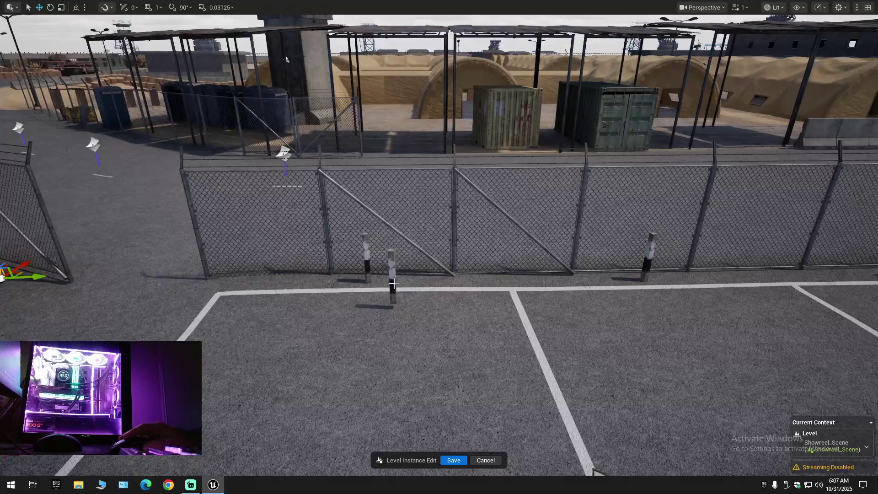
{"action": "mouse_move", "coordinate": [389, 315]}
{"action": "left_mouse_down"}
{"action": "mouse_move", "coordinate": [355, 368]}
{"action": "mouse_move", "coordinate": [386, 329]}
{"action": "mouse_move", "coordinate": [400, 367]}
{"action": "left_mouse_up"}
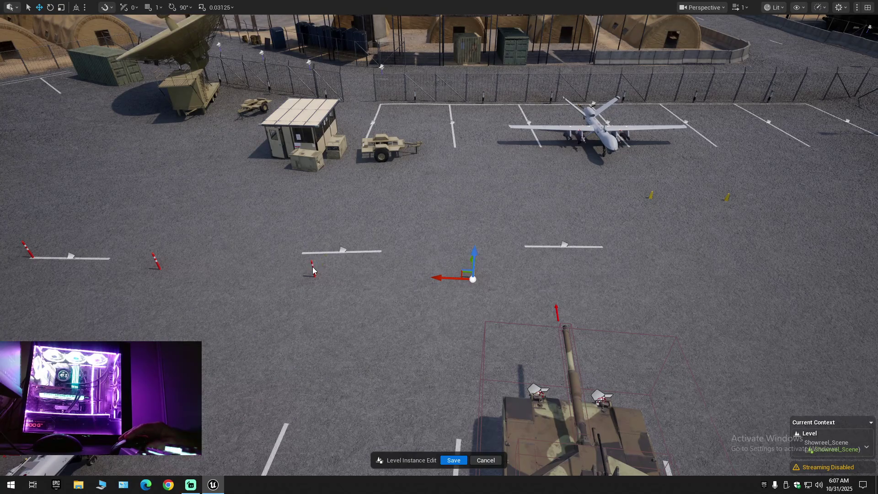
{"action": "mouse_move", "coordinate": [155, 260]}
{"action": "left_mouse_down"}
{"action": "mouse_move", "coordinate": [159, 307]}
{"action": "mouse_move", "coordinate": [27, 297]}
{"action": "mouse_move", "coordinate": [360, 381]}
{"action": "mouse_move", "coordinate": [508, 298]}
{"action": "mouse_move", "coordinate": [558, 256]}
{"action": "mouse_move", "coordinate": [523, 263]}
{"action": "left_mouse_up"}
Move the small trailer left beside the radar-dish trailer and adjust its height above the ground.
{"action": "left_click_drag", "start_coordinate": [565, 288], "coordinate": [554, 283]}
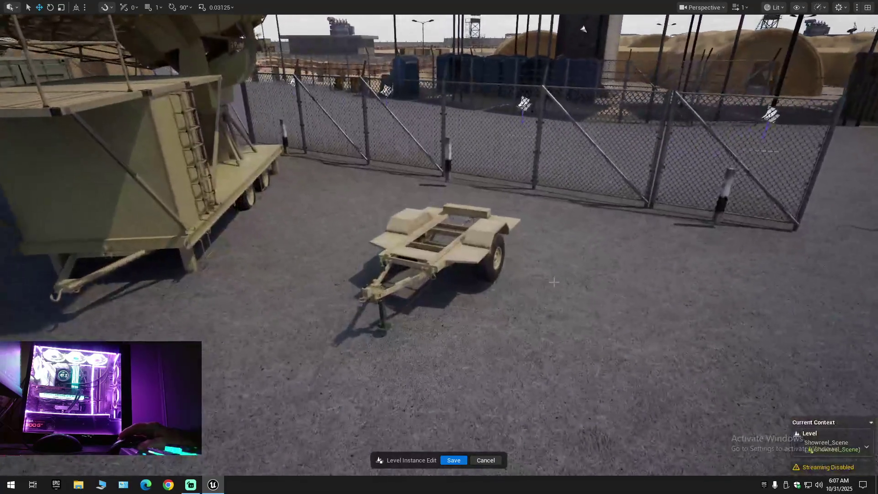
{"action": "left_click", "coordinate": [435, 257]}
{"action": "scroll", "coordinate": [435, 261], "scroll_direction": "down", "scroll_amount": 5}
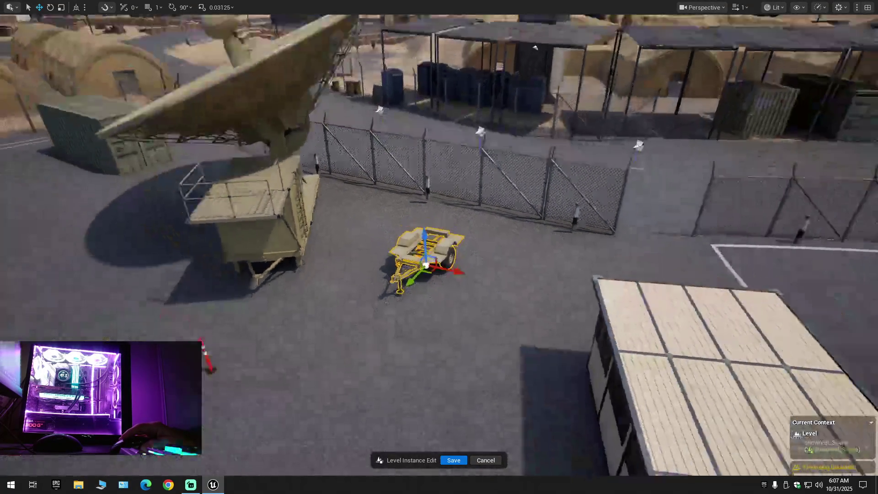
{"action": "scroll", "coordinate": [425, 265], "scroll_direction": "up", "scroll_amount": 3}
{"action": "left_click_drag", "start_coordinate": [437, 310], "coordinate": [371, 297]}
{"action": "left_click_drag", "start_coordinate": [371, 251], "coordinate": [440, 274]}
{"action": "left_click_drag", "start_coordinate": [450, 271], "coordinate": [451, 249]}
Raise and slightly tilt the small trailer so it sits level on the ground.
{"action": "key", "text": "w"}
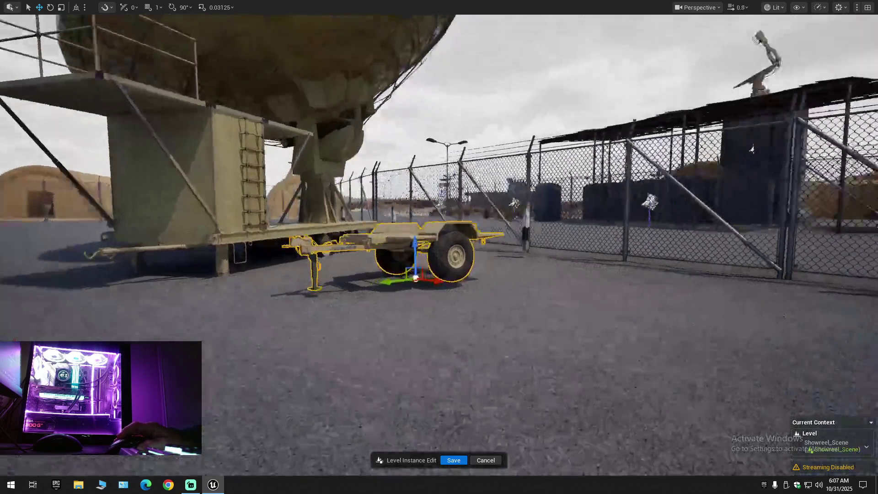
{"action": "scroll", "coordinate": [458, 249], "scroll_direction": "down", "scroll_amount": 1}
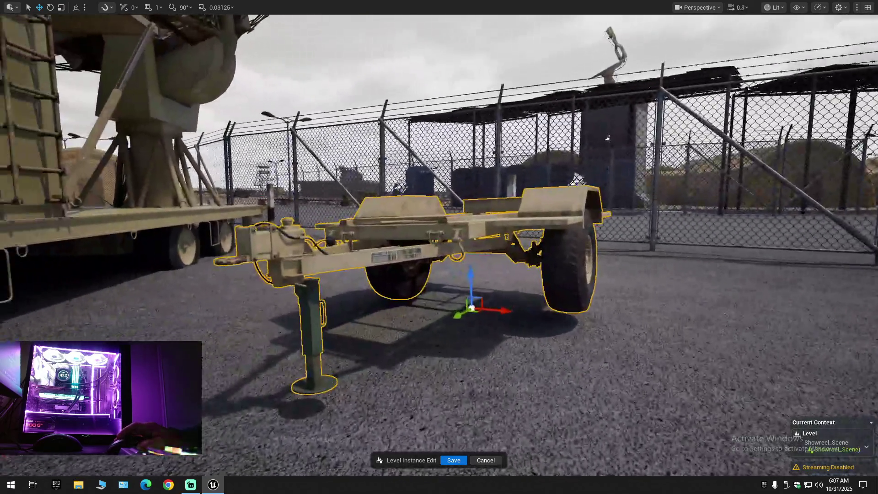
{"action": "left_click_drag", "start_coordinate": [439, 247], "coordinate": [714, 247]}
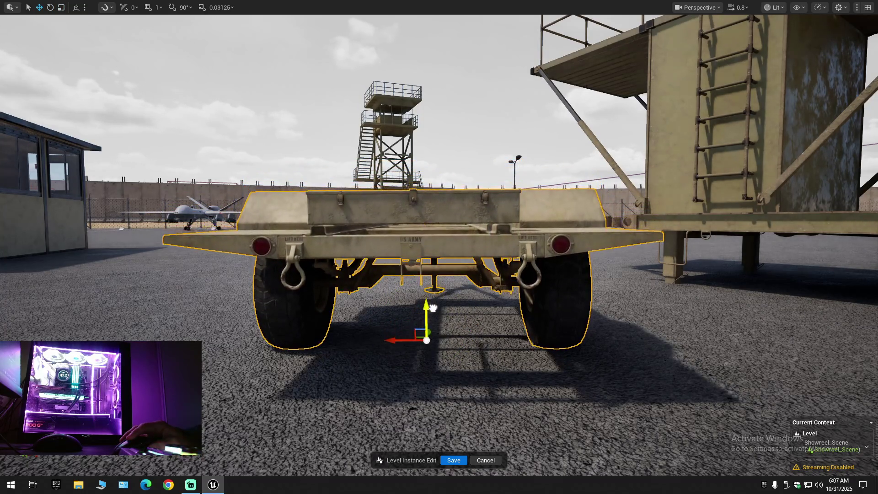
{"action": "left_click_drag", "start_coordinate": [713, 247], "coordinate": [860, 247]}
{"action": "mouse_move", "coordinate": [439, 247]}
{"action": "left_mouse_down"}
{"action": "mouse_move", "coordinate": [513, 247]}
{"action": "mouse_move", "coordinate": [447, 311]}
{"action": "left_mouse_up"}
{"action": "key", "text": "e"}
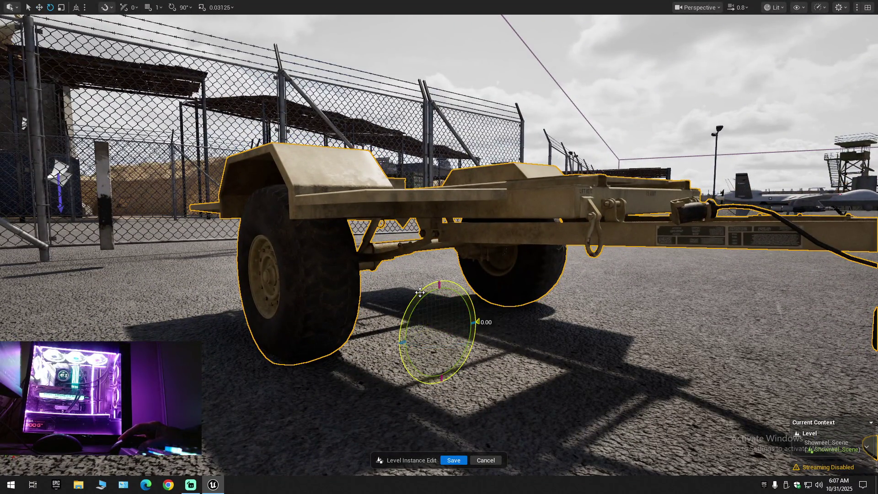
{"action": "left_click_drag", "start_coordinate": [435, 294], "coordinate": [435, 287]}
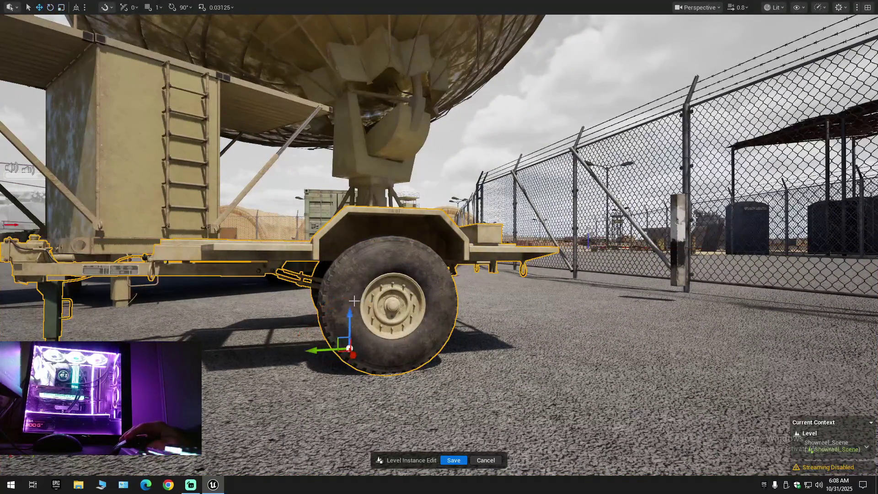
{"action": "mouse_move", "coordinate": [371, 315]}
{"action": "left_mouse_down"}
{"action": "mouse_move", "coordinate": [320, 317]}
{"action": "mouse_move", "coordinate": [316, 284]}
{"action": "mouse_move", "coordinate": [322, 295]}
{"action": "mouse_move", "coordinate": [343, 297]}
{"action": "mouse_move", "coordinate": [309, 306]}
{"action": "left_mouse_up"}
{"action": "key", "text": "e"}
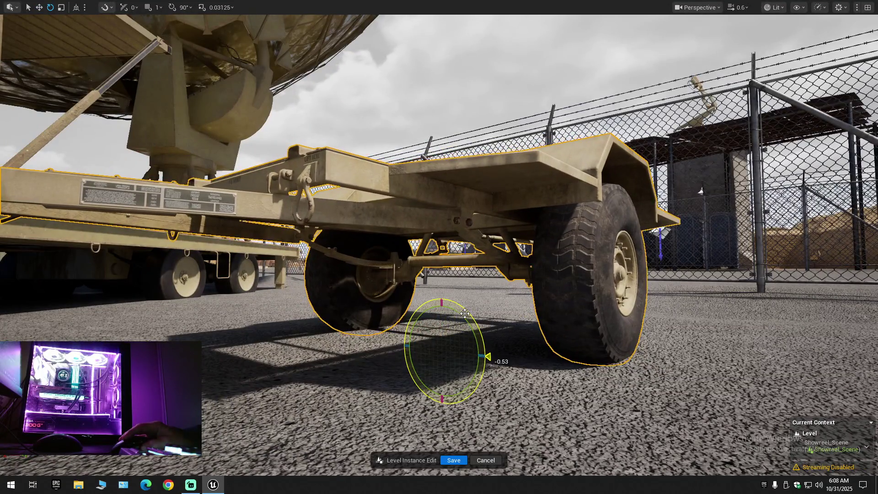
{"action": "left_click_drag", "start_coordinate": [441, 315], "coordinate": [441, 309]}
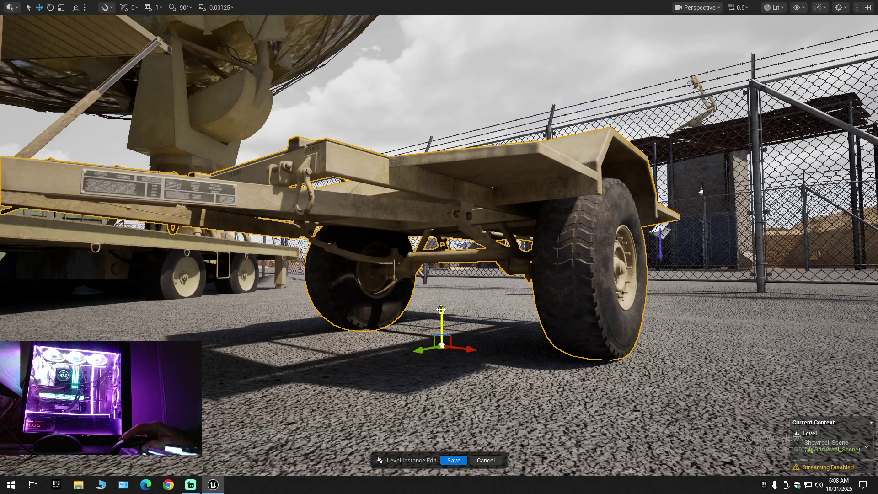
{"action": "left_click_drag", "start_coordinate": [466, 311], "coordinate": [467, 312]}
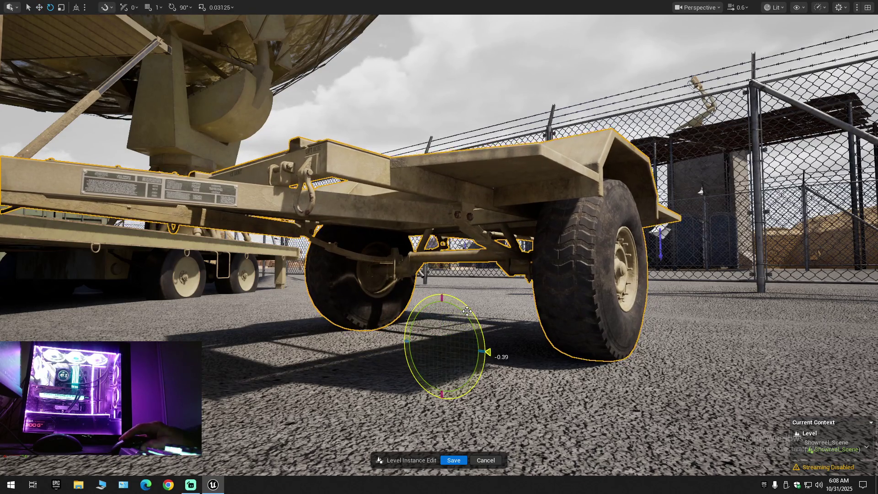
{"action": "key", "text": "s"}
{"action": "key", "text": "w"}
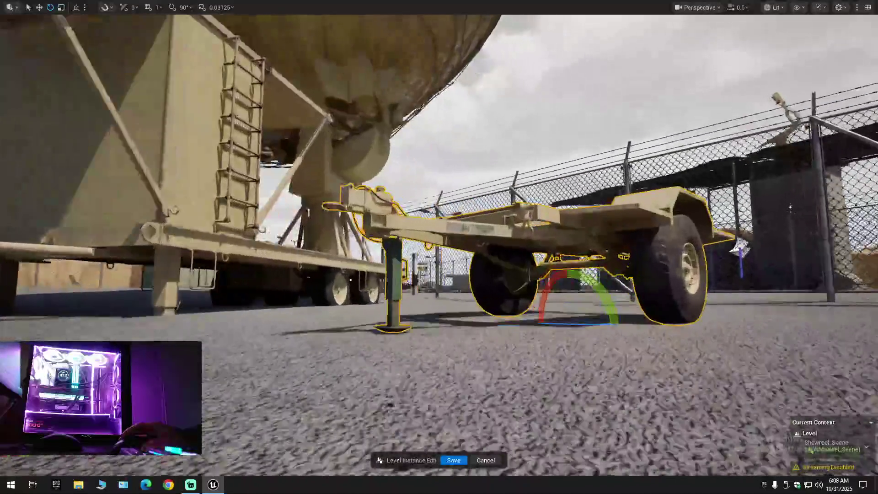
{"action": "mouse_move", "coordinate": [601, 284]}
{"action": "left_mouse_down"}
{"action": "mouse_move", "coordinate": [598, 347]}
{"action": "mouse_move", "coordinate": [714, 352]}
{"action": "left_mouse_up"}
Move the drone across the parking area into a bay along the chain-link fence.
{"action": "mouse_move", "coordinate": [498, 296]}
{"action": "left_mouse_down"}
{"action": "mouse_move", "coordinate": [526, 312]}
{"action": "mouse_move", "coordinate": [522, 277]}
{"action": "mouse_move", "coordinate": [540, 250]}
{"action": "mouse_move", "coordinate": [723, 254]}
{"action": "mouse_move", "coordinate": [427, 313]}
{"action": "left_mouse_up"}
{"action": "left_click", "coordinate": [388, 319]}
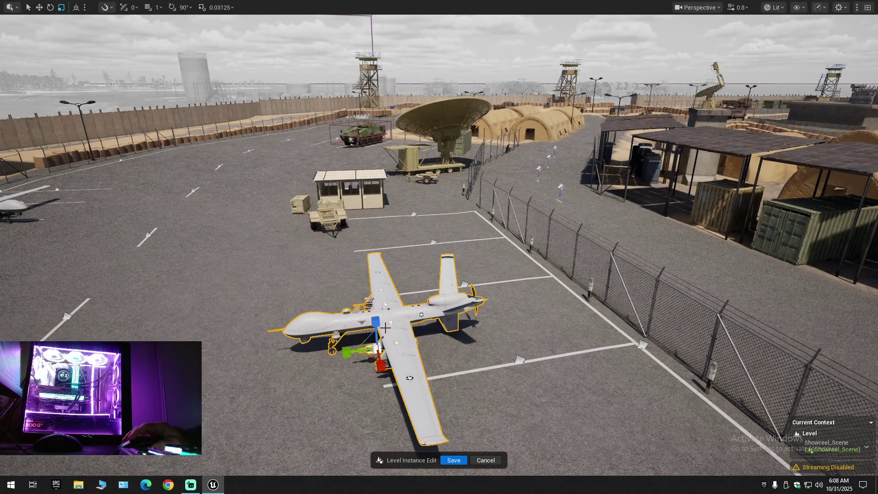
{"action": "left_click_drag", "start_coordinate": [351, 350], "coordinate": [650, 331]}
{"action": "mouse_move", "coordinate": [470, 295]}
{"action": "left_mouse_down"}
{"action": "mouse_move", "coordinate": [460, 299]}
{"action": "mouse_move", "coordinate": [783, 437]}
{"action": "mouse_move", "coordinate": [420, 349]}
{"action": "left_mouse_up"}
Slide the trailer from beside the guard booth sideways into the parking bay.
{"action": "left_click", "coordinate": [420, 350]}
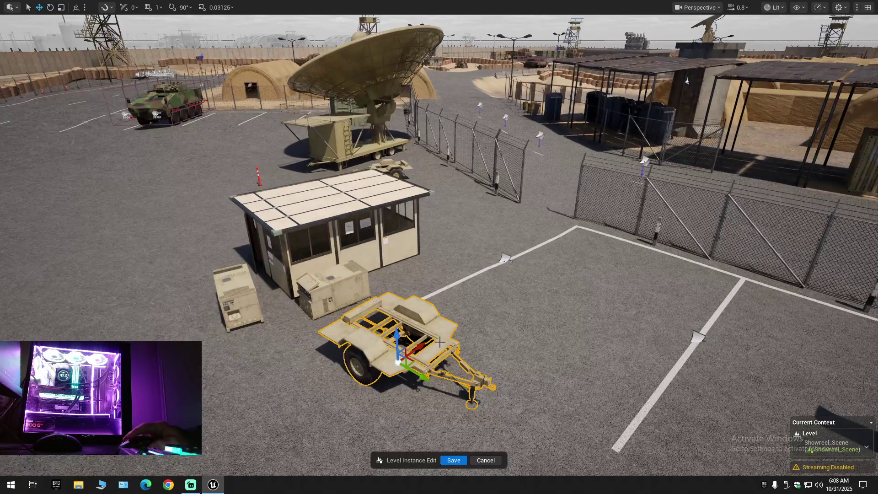
{"action": "left_click_drag", "start_coordinate": [434, 354], "coordinate": [256, 334]}
{"action": "mouse_move", "coordinate": [328, 378]}
{"action": "left_mouse_down"}
{"action": "mouse_move", "coordinate": [316, 375]}
{"action": "mouse_move", "coordinate": [494, 370]}
{"action": "left_mouse_up"}
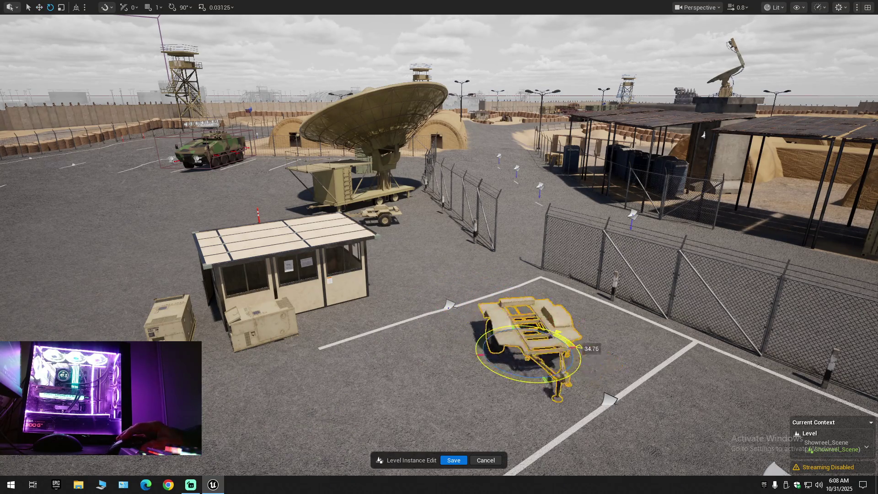
{"action": "mouse_move", "coordinate": [588, 387]}
{"action": "left_mouse_down"}
{"action": "mouse_move", "coordinate": [596, 160]}
{"action": "mouse_move", "coordinate": [568, 376]}
{"action": "left_mouse_up"}
{"action": "key", "text": "r"}
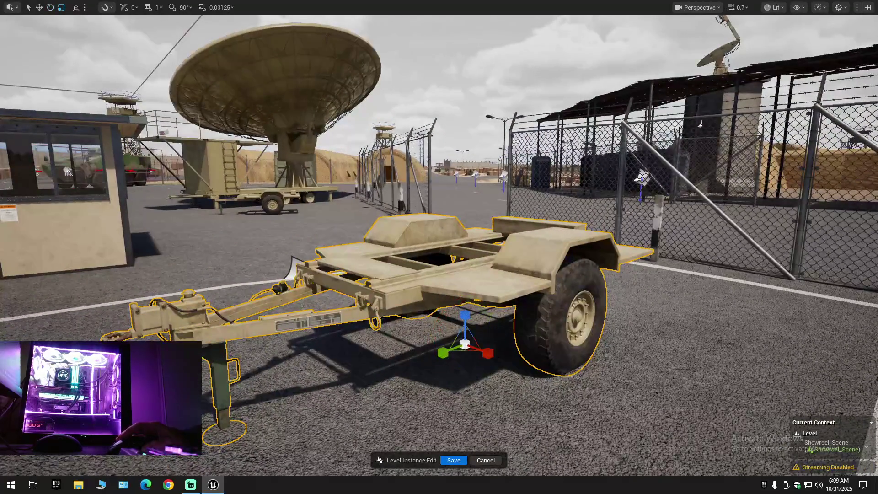
{"action": "mouse_move", "coordinate": [440, 355]}
{"action": "left_mouse_down"}
{"action": "mouse_move", "coordinate": [456, 353]}
{"action": "mouse_move", "coordinate": [476, 330]}
{"action": "mouse_move", "coordinate": [472, 321]}
{"action": "mouse_move", "coordinate": [464, 325]}
{"action": "mouse_move", "coordinate": [498, 339]}
{"action": "mouse_move", "coordinate": [741, 349]}
{"action": "left_mouse_up"}
Turn the trailer within the bay lines and tilt it so the hitch drops level.
{"action": "key", "text": "e"}
{"action": "key", "text": "r"}
{"action": "mouse_move", "coordinate": [461, 263]}
{"action": "left_mouse_down"}
{"action": "mouse_move", "coordinate": [464, 250]}
{"action": "mouse_move", "coordinate": [489, 247]}
{"action": "left_mouse_up"}
{"action": "key", "text": "r"}
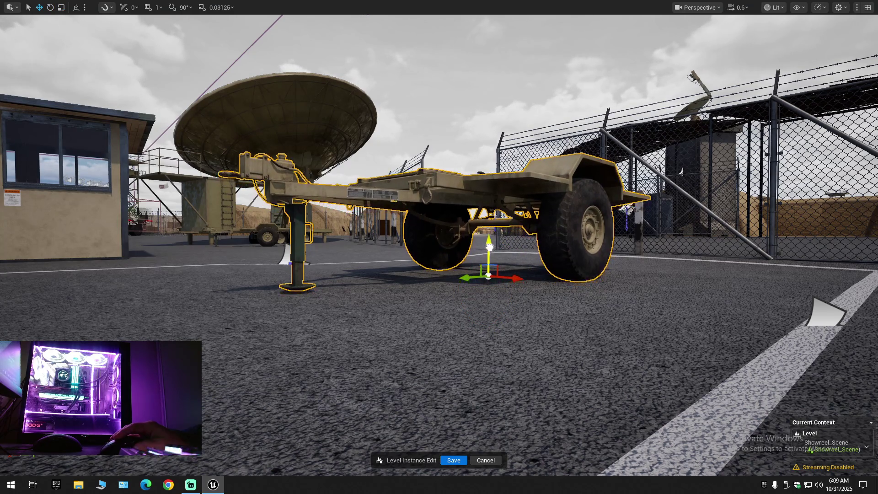
{"action": "left_click_drag", "start_coordinate": [466, 247], "coordinate": [468, 251]}
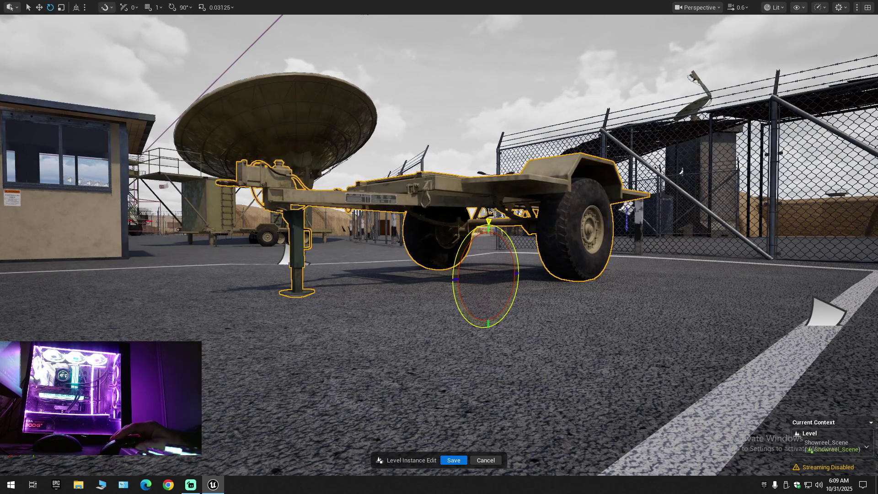
{"action": "key", "text": "f"}
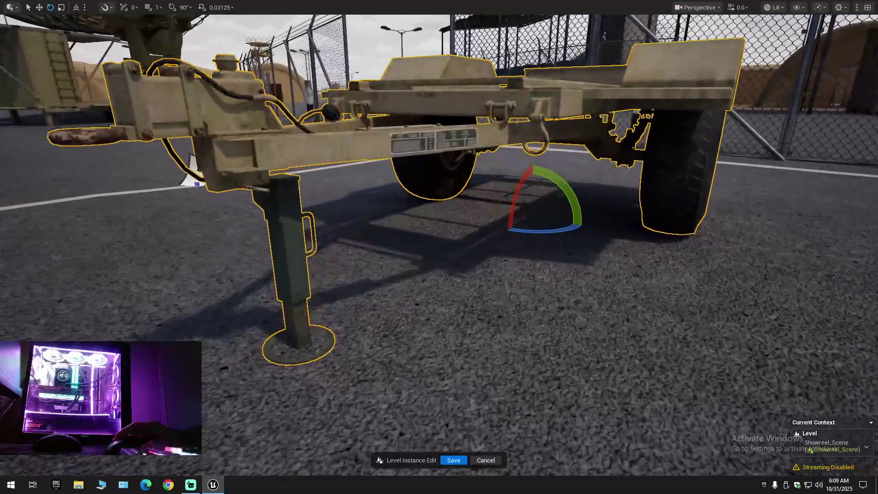
{"action": "left_click_drag", "start_coordinate": [457, 259], "coordinate": [429, 259]}
{"action": "left_click_drag", "start_coordinate": [529, 234], "coordinate": [530, 233]}
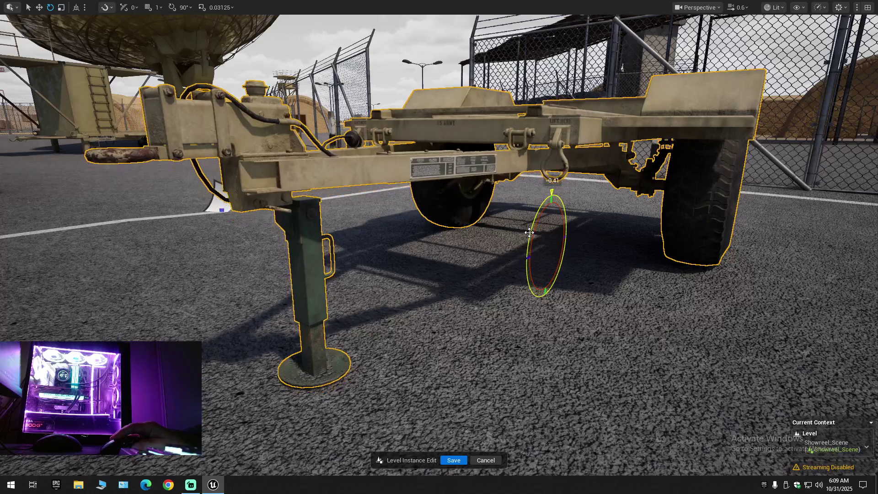
{"action": "scroll", "coordinate": [530, 233], "scroll_direction": "down", "scroll_amount": 10}
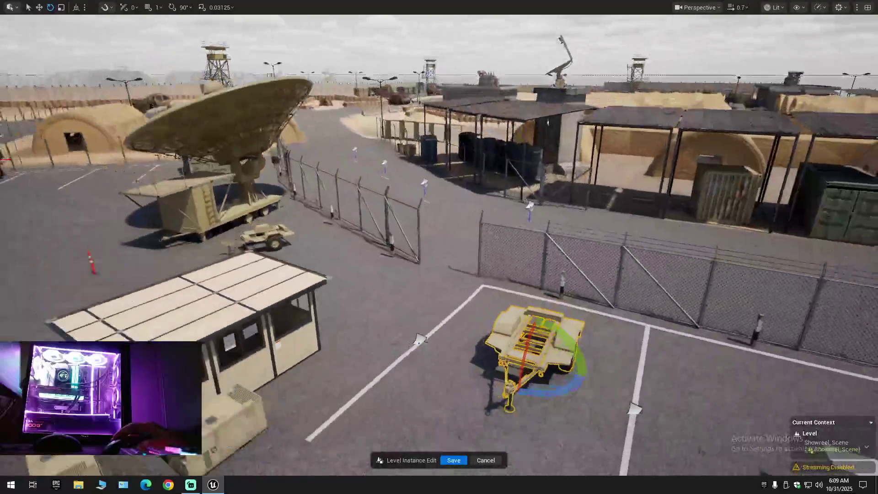
{"action": "scroll", "coordinate": [439, 247], "scroll_direction": "down", "scroll_amount": 5}
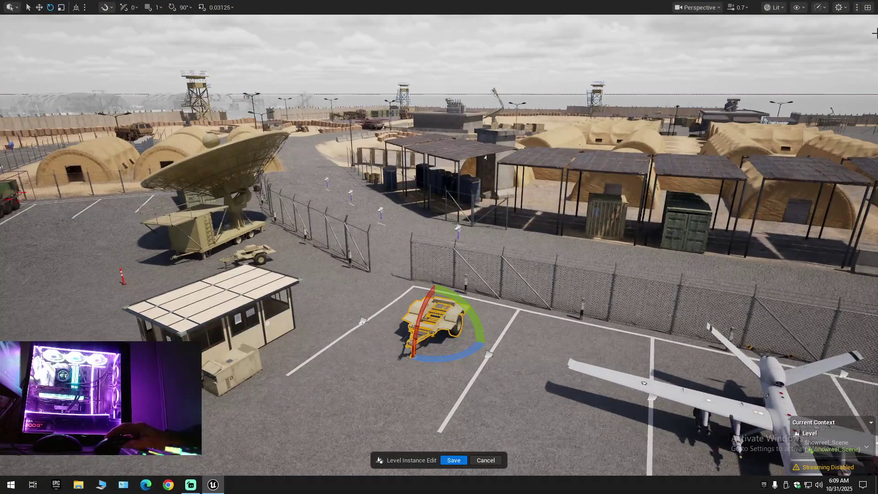
{"action": "mouse_move", "coordinate": [259, 23]}
{"action": "left_mouse_down"}
{"action": "mouse_move", "coordinate": [183, 24]}
{"action": "mouse_move", "coordinate": [247, 20]}
{"action": "mouse_move", "coordinate": [210, 41]}
{"action": "mouse_move", "coordinate": [363, 271]}
{"action": "left_mouse_up"}
{"action": "left_click", "coordinate": [503, 341]}
Turn the generator around its vertical axis and move it beside the dish trailer.
{"action": "key", "text": "r"}
{"action": "key", "text": "w"}
{"action": "left_click_drag", "start_coordinate": [512, 345], "coordinate": [48, 298]}
{"action": "key", "text": "w"}
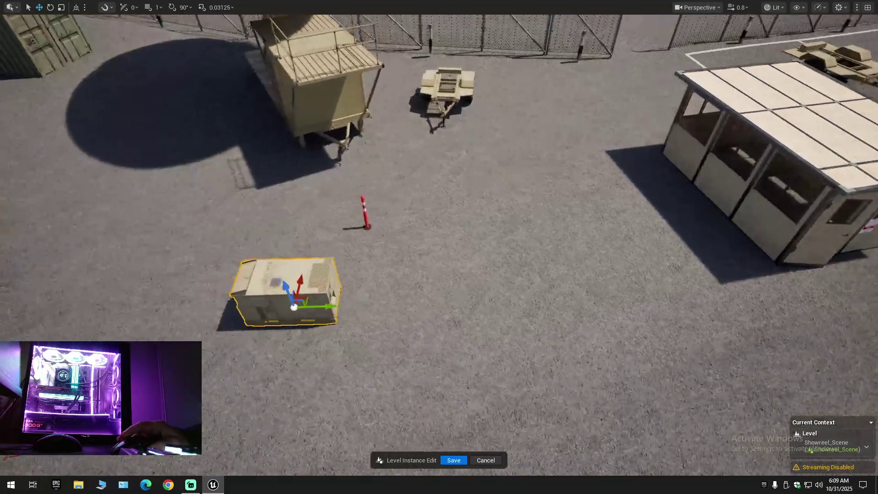
{"action": "left_click_drag", "start_coordinate": [306, 285], "coordinate": [323, 208]}
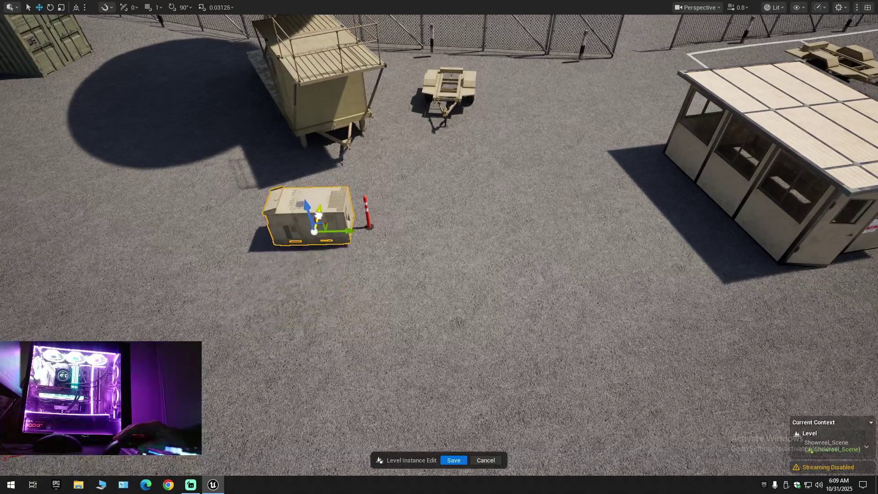
{"action": "key", "text": "w"}
{"action": "key", "text": "f"}
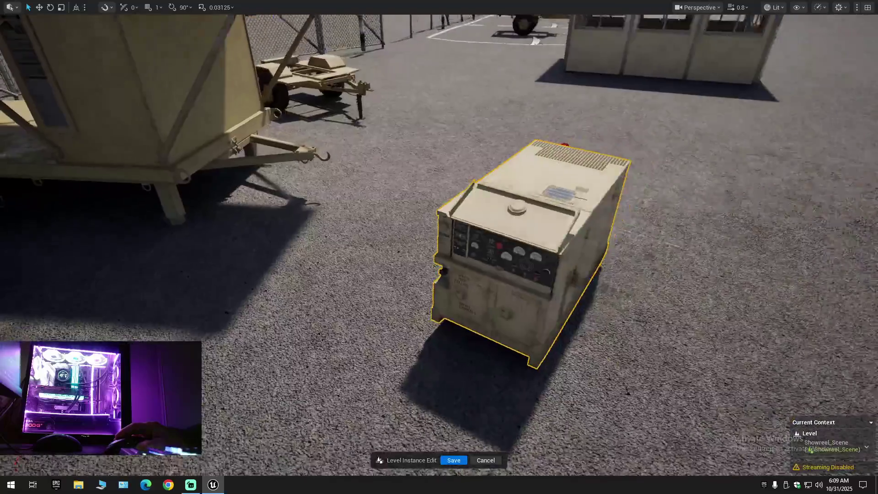
{"action": "key", "text": "r"}
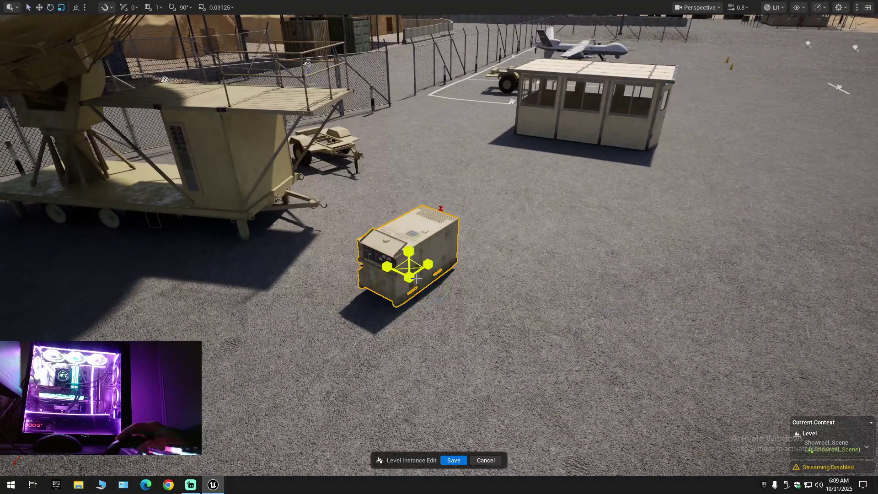
{"action": "left_click_drag", "start_coordinate": [403, 294], "coordinate": [366, 300]}
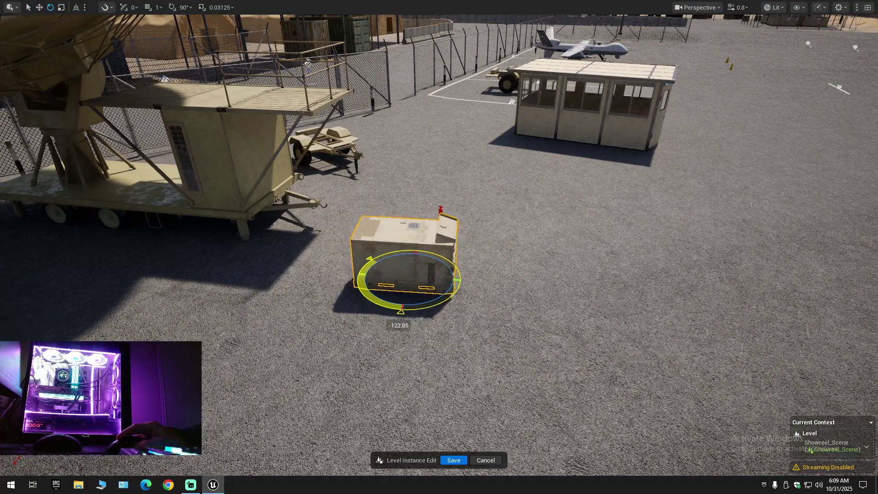
{"action": "key", "text": "w"}
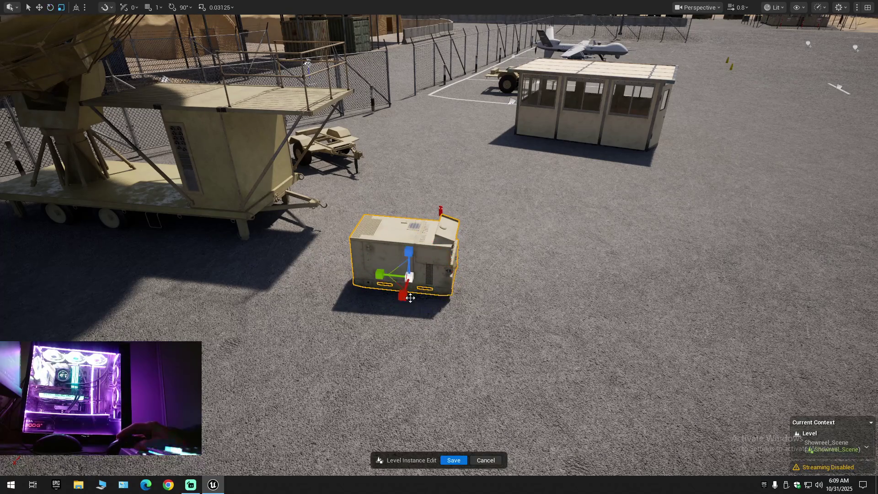
{"action": "mouse_move", "coordinate": [403, 290]}
{"action": "left_mouse_down"}
{"action": "mouse_move", "coordinate": [227, 279]}
{"action": "mouse_move", "coordinate": [269, 273]}
{"action": "mouse_move", "coordinate": [274, 280]}
{"action": "mouse_move", "coordinate": [215, 283]}
{"action": "left_mouse_up"}
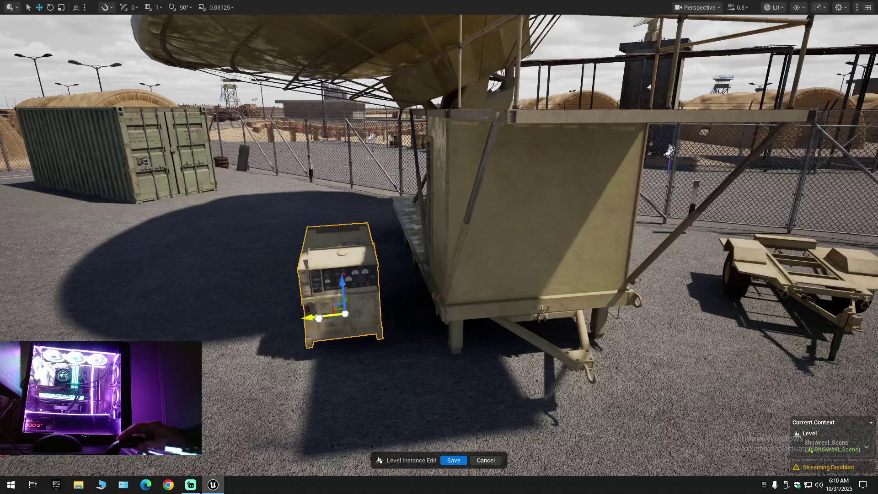
Drop the generator onto the ground under the dish trailer with End and inspect it.
{"action": "left_click_drag", "start_coordinate": [344, 324], "coordinate": [350, 324]}
{"action": "key", "text": "End"}
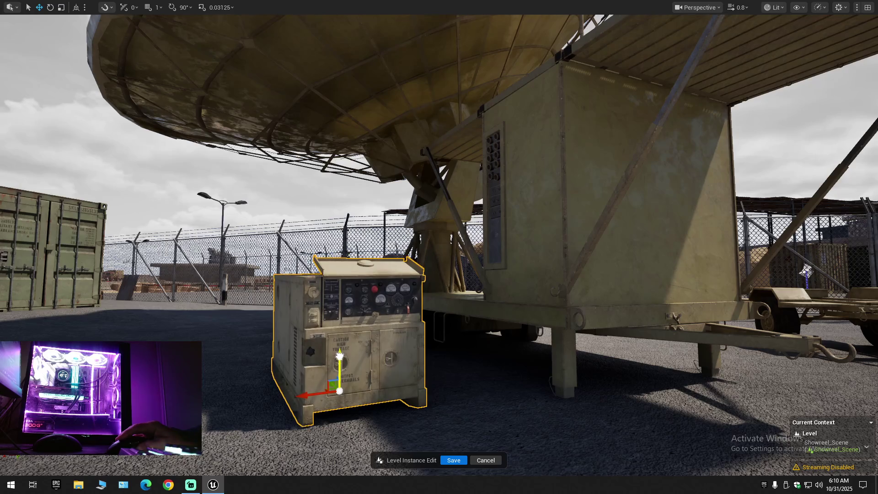
{"action": "left_click_drag", "start_coordinate": [339, 353], "coordinate": [349, 341]}
{"action": "key", "text": "f"}
{"action": "scroll", "coordinate": [348, 336], "scroll_direction": "down", "scroll_amount": 1}
{"action": "key", "text": "f"}
{"action": "key", "text": "e"}
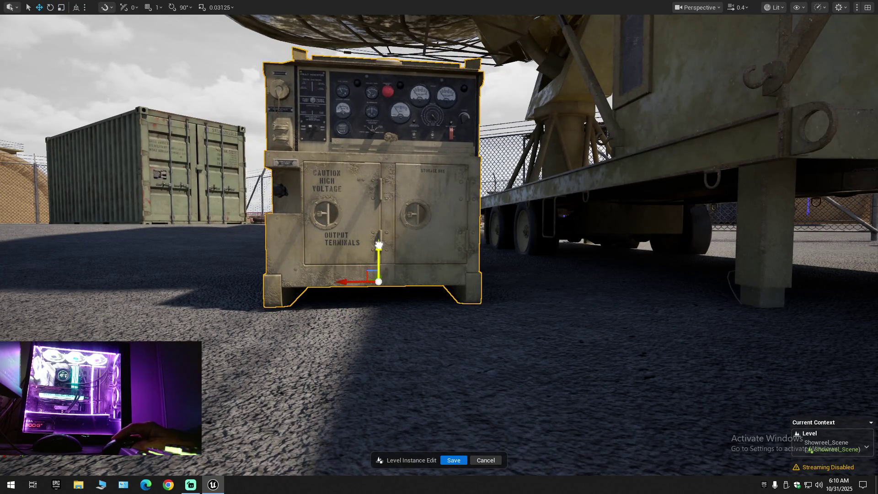
{"action": "mouse_move", "coordinate": [349, 341]}
{"action": "left_mouse_down"}
{"action": "mouse_move", "coordinate": [412, 341]}
{"action": "mouse_move", "coordinate": [384, 271]}
{"action": "left_mouse_up"}
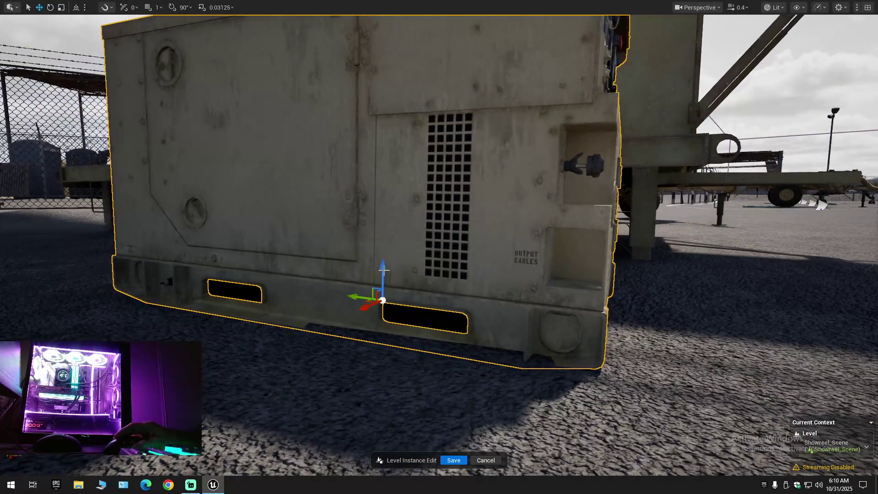
{"action": "key", "text": "w"}
{"action": "scroll", "coordinate": [434, 281], "scroll_direction": "up", "scroll_amount": 2}
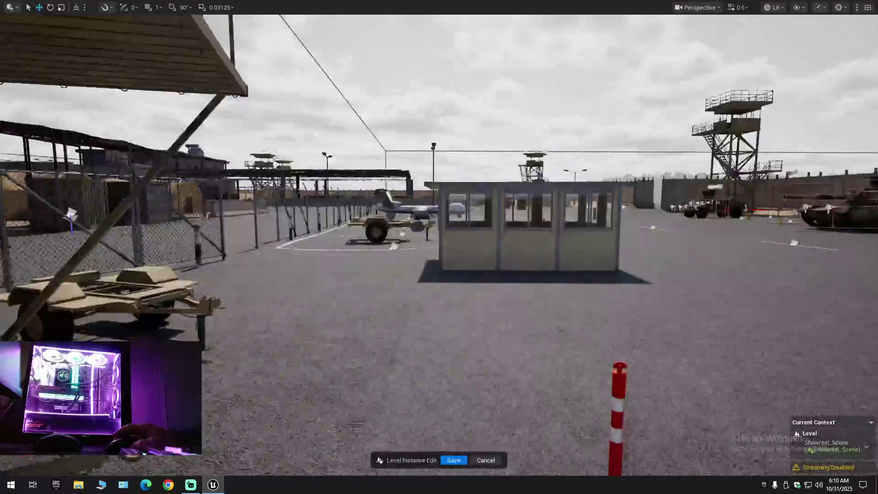
{"action": "key", "text": "w"}
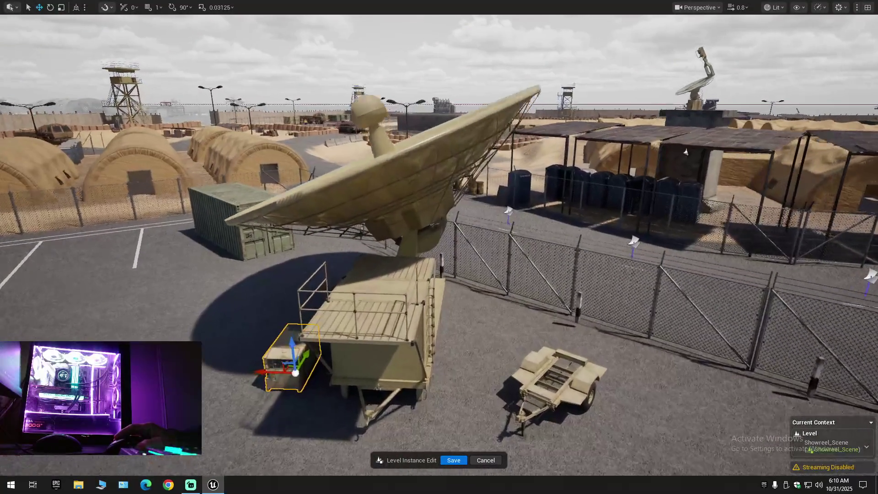
{"action": "key", "text": "s"}
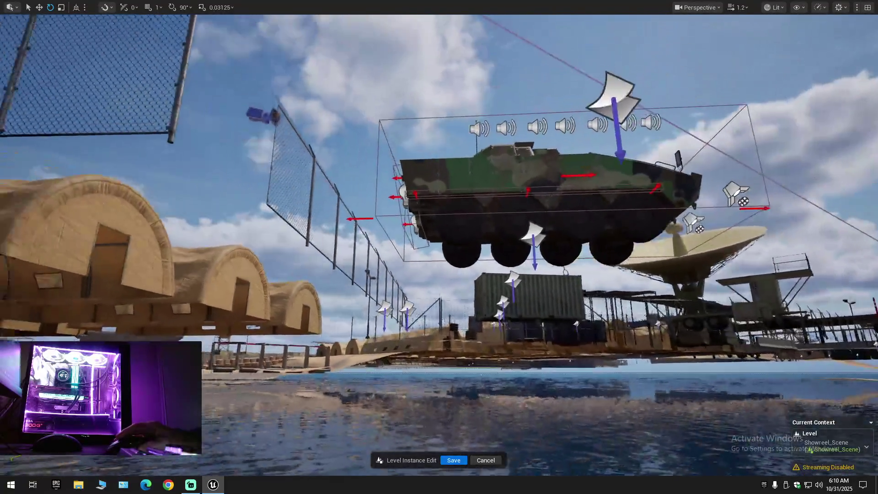
Raise the camouflaged armored vehicle to ground level inside the bay beside the fence.
{"action": "mouse_move", "coordinate": [750, 268]}
{"action": "left_mouse_down"}
{"action": "mouse_move", "coordinate": [737, 210]}
{"action": "mouse_move", "coordinate": [701, 223]}
{"action": "left_mouse_up"}
{"action": "key", "text": "r"}
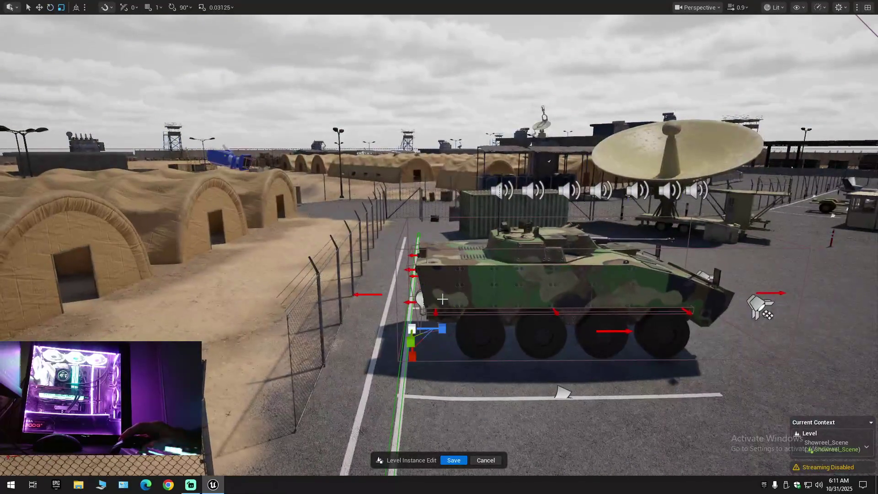
{"action": "left_click_drag", "start_coordinate": [413, 355], "coordinate": [398, 238]}
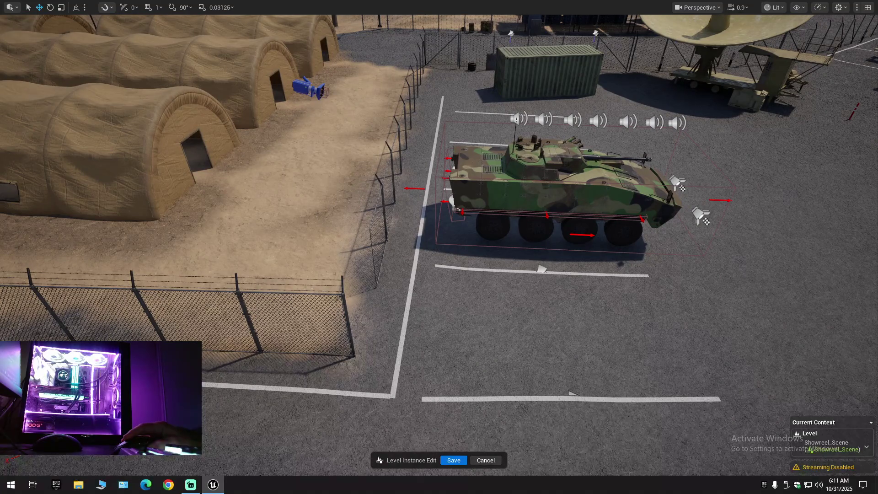
{"action": "left_click_drag", "start_coordinate": [397, 237], "coordinate": [412, 328]}
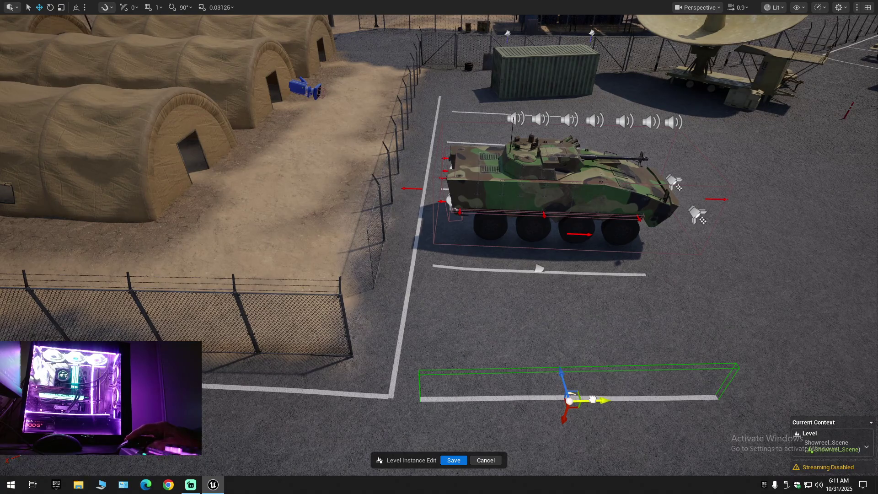
Slide the first parking line left and slightly up toward the bay edge.
{"action": "left_click_drag", "start_coordinate": [593, 400], "coordinate": [563, 401]}
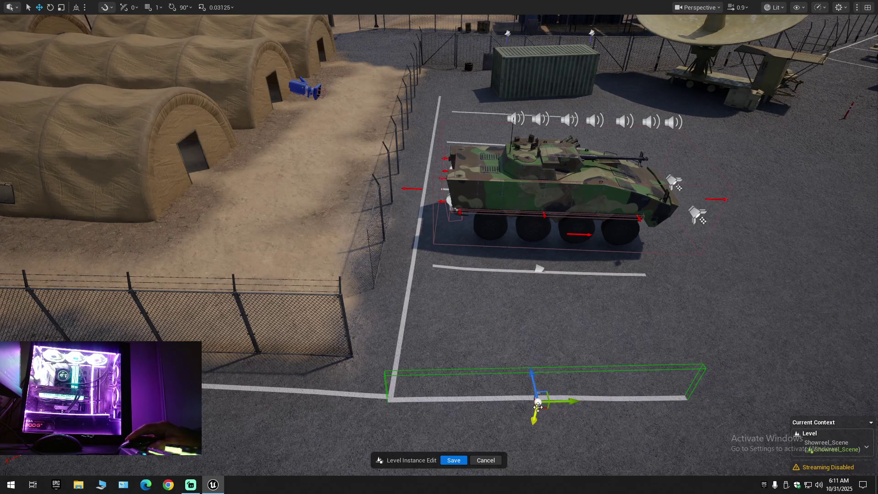
{"action": "left_click_drag", "start_coordinate": [536, 386], "coordinate": [535, 383]}
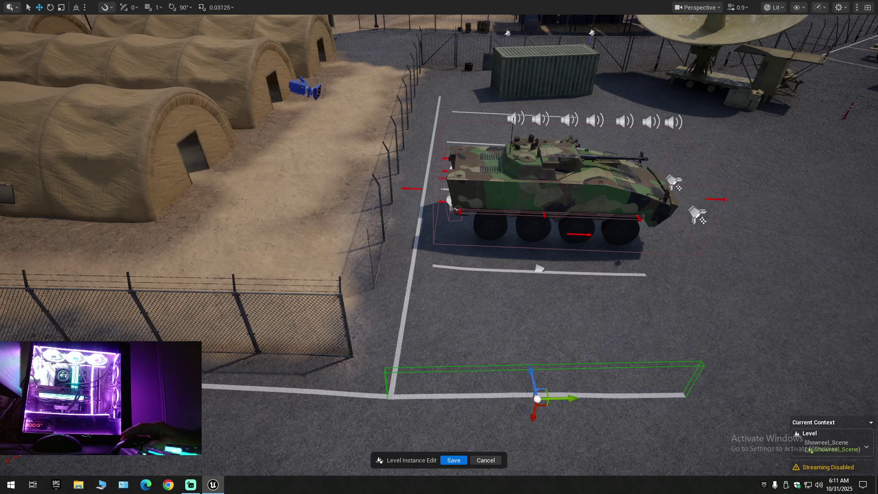
{"action": "scroll", "coordinate": [538, 327], "scroll_direction": "down", "scroll_amount": 3}
{"action": "scroll", "coordinate": [538, 327], "scroll_direction": "up", "scroll_amount": 5}
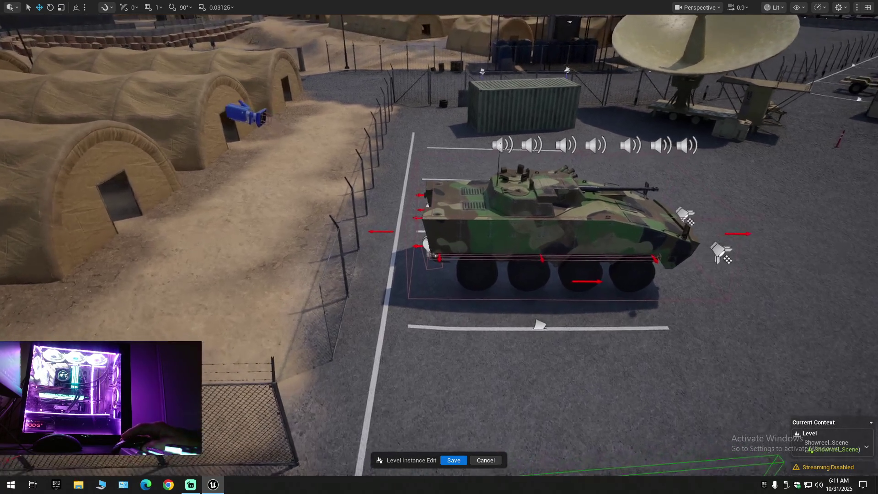
Move the parking line below the vehicle bay to meet the edge line.
{"action": "left_click", "coordinate": [538, 326]}
{"action": "mouse_move", "coordinate": [566, 327]}
{"action": "left_mouse_down"}
{"action": "mouse_move", "coordinate": [543, 331]}
{"action": "mouse_move", "coordinate": [543, 386]}
{"action": "mouse_move", "coordinate": [503, 393]}
{"action": "mouse_move", "coordinate": [378, 289]}
{"action": "mouse_move", "coordinate": [378, 264]}
{"action": "mouse_move", "coordinate": [373, 288]}
{"action": "mouse_move", "coordinate": [382, 263]}
{"action": "left_mouse_up"}
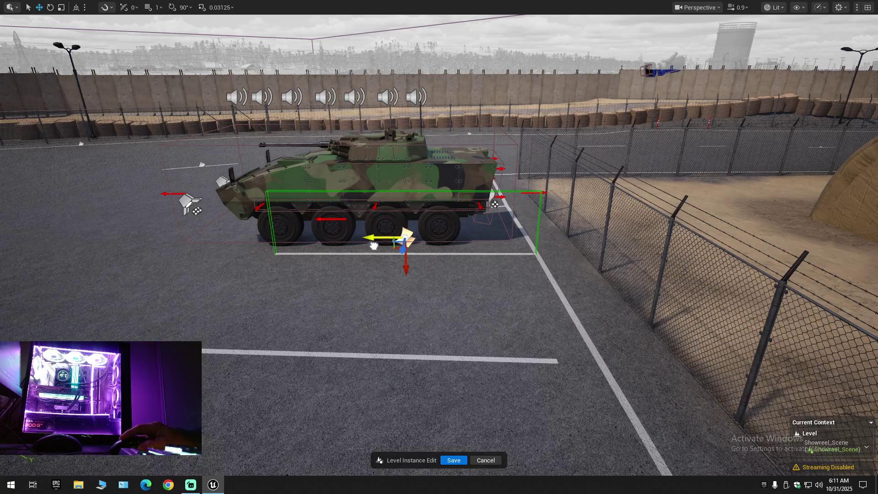
{"action": "mouse_move", "coordinate": [375, 245]}
{"action": "left_mouse_down"}
{"action": "mouse_move", "coordinate": [374, 231]}
{"action": "mouse_move", "coordinate": [380, 252]}
{"action": "mouse_move", "coordinate": [380, 228]}
{"action": "mouse_move", "coordinate": [380, 250]}
{"action": "left_mouse_up"}
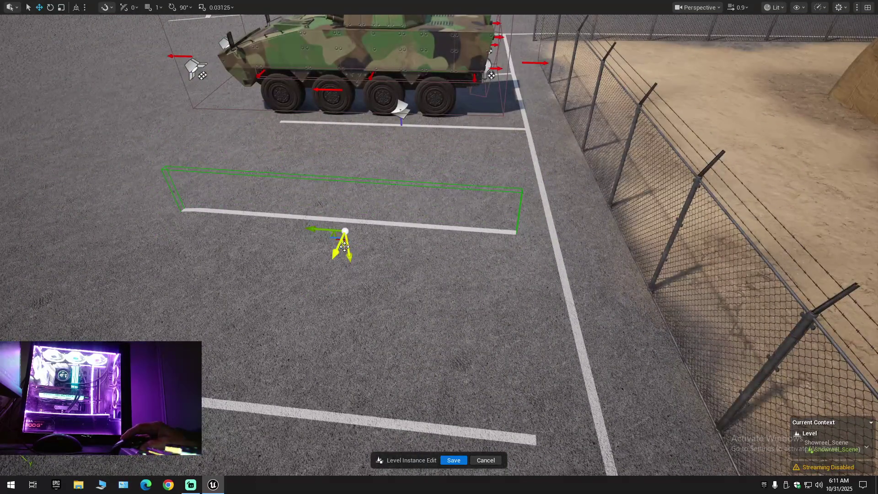
{"action": "mouse_move", "coordinate": [347, 230]}
{"action": "left_mouse_down"}
{"action": "mouse_move", "coordinate": [339, 180]}
{"action": "mouse_move", "coordinate": [346, 211]}
{"action": "left_mouse_up"}
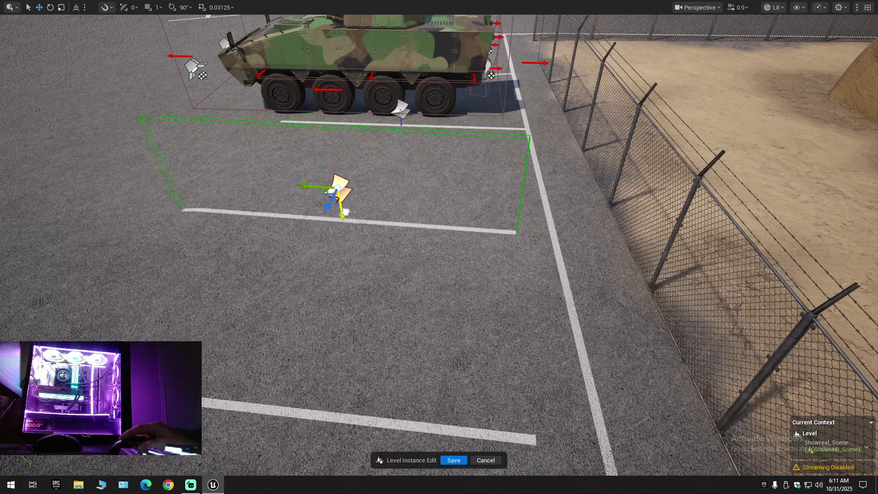
{"action": "mouse_move", "coordinate": [304, 188]}
{"action": "left_mouse_down"}
{"action": "mouse_move", "coordinate": [339, 200]}
{"action": "mouse_move", "coordinate": [339, 165]}
{"action": "mouse_move", "coordinate": [367, 178]}
{"action": "mouse_move", "coordinate": [383, 251]}
{"action": "left_mouse_up"}
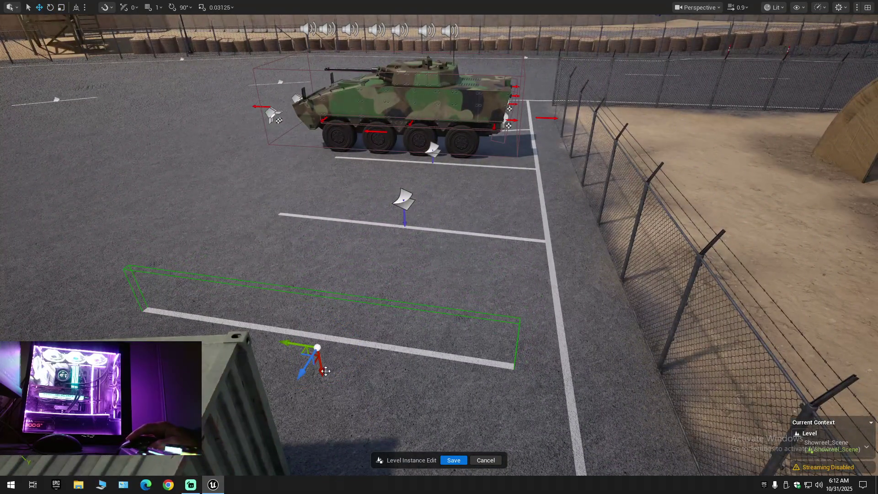
{"action": "mouse_move", "coordinate": [324, 372]}
{"action": "left_mouse_down"}
{"action": "mouse_move", "coordinate": [311, 315]}
{"action": "mouse_move", "coordinate": [316, 323]}
{"action": "left_mouse_up"}
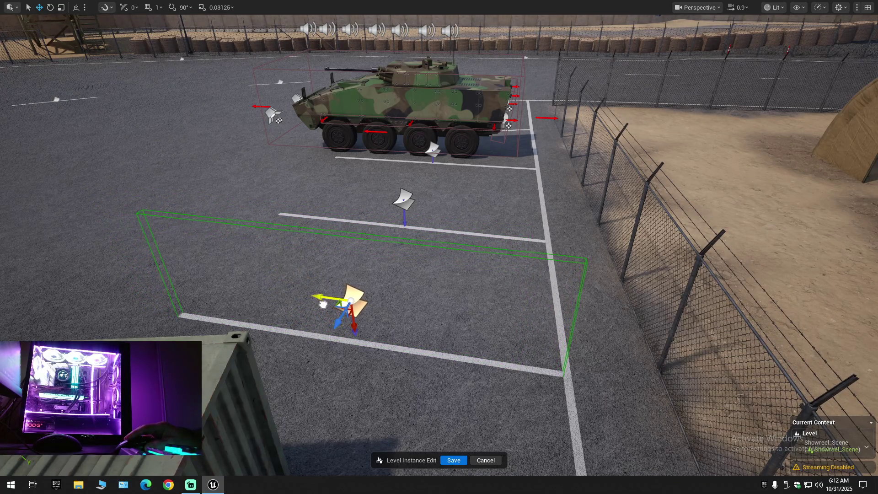
{"action": "mouse_move", "coordinate": [324, 304]}
{"action": "left_mouse_down"}
{"action": "mouse_move", "coordinate": [307, 252]}
{"action": "mouse_move", "coordinate": [301, 279]}
{"action": "left_mouse_up"}
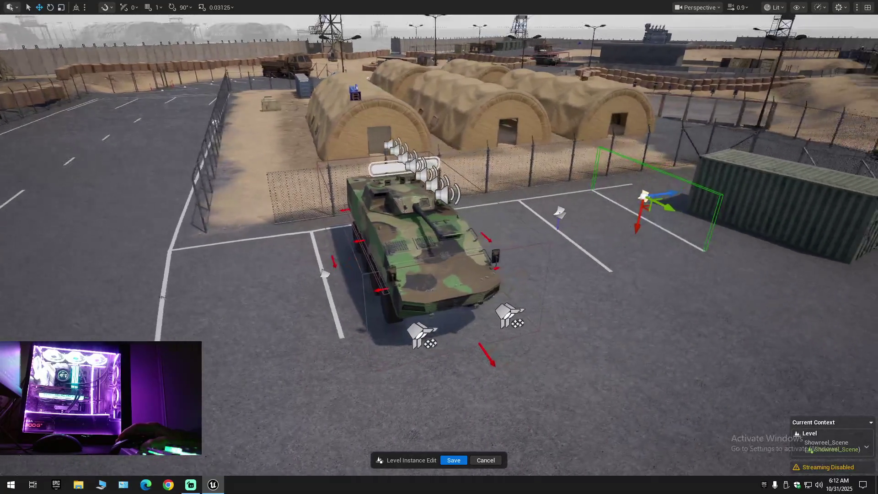
Rotate the divider line beside the container about -2.6° to straighten it.
{"action": "mouse_move", "coordinate": [302, 279]}
{"action": "left_mouse_down"}
{"action": "mouse_move", "coordinate": [293, 233]}
{"action": "mouse_move", "coordinate": [302, 275]}
{"action": "mouse_move", "coordinate": [325, 252]}
{"action": "mouse_move", "coordinate": [420, 199]}
{"action": "mouse_move", "coordinate": [425, 228]}
{"action": "left_mouse_up"}
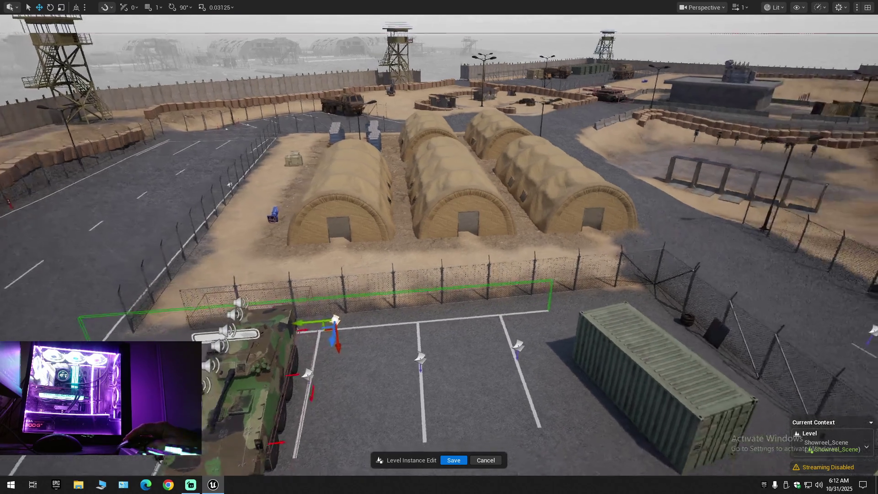
{"action": "left_click_drag", "start_coordinate": [426, 229], "coordinate": [425, 263]}
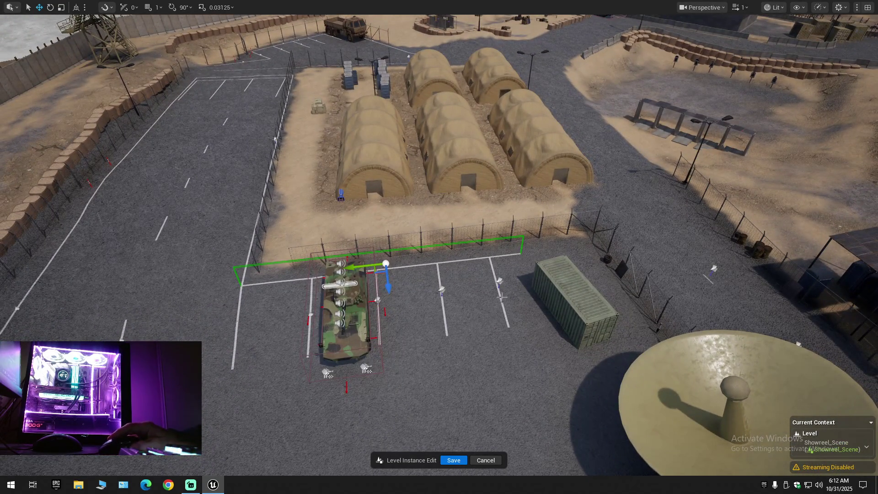
{"action": "mouse_move", "coordinate": [498, 310]}
{"action": "left_mouse_down"}
{"action": "mouse_move", "coordinate": [510, 267]}
{"action": "mouse_move", "coordinate": [537, 256]}
{"action": "left_mouse_up"}
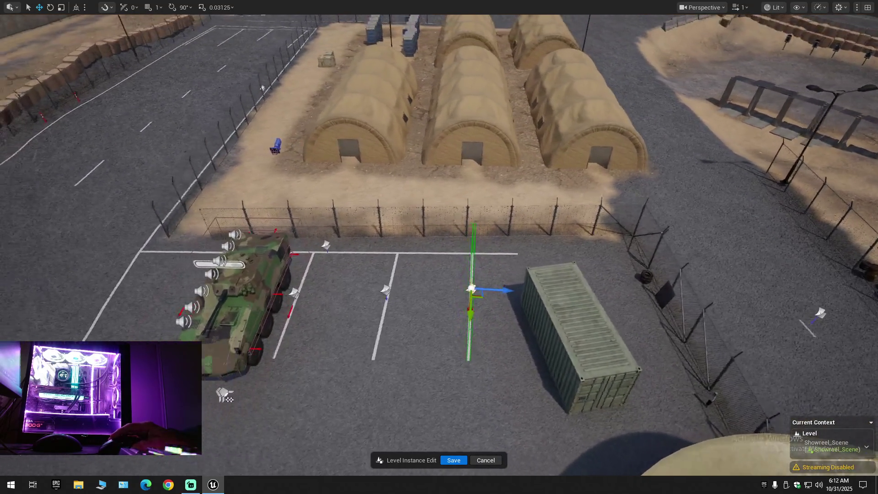
{"action": "left_click_drag", "start_coordinate": [446, 275], "coordinate": [446, 270]}
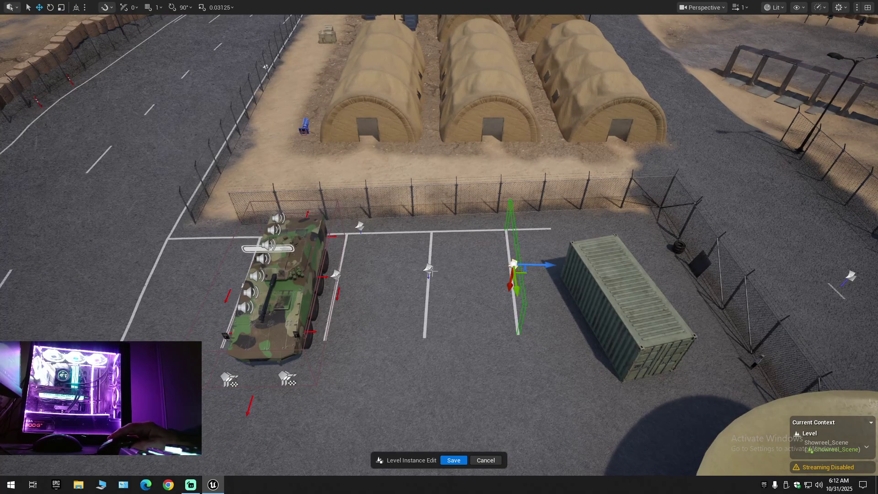
{"action": "left_click", "coordinate": [427, 274]}
{"action": "key", "text": "e"}
{"action": "left_click_drag", "start_coordinate": [451, 301], "coordinate": [460, 302]}
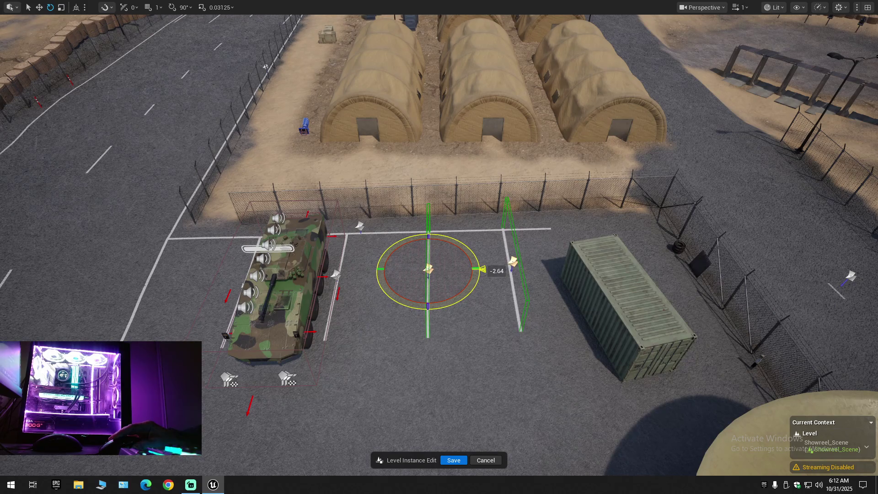
{"action": "left_click_drag", "start_coordinate": [483, 270], "coordinate": [485, 271]}
Select the next parking line by the container for moving.
{"action": "mouse_move", "coordinate": [493, 304]}
{"action": "left_mouse_down"}
{"action": "mouse_move", "coordinate": [527, 318]}
{"action": "mouse_move", "coordinate": [384, 288]}
{"action": "left_mouse_up"}
{"action": "left_click", "coordinate": [477, 316]}
{"action": "key", "text": "w"}
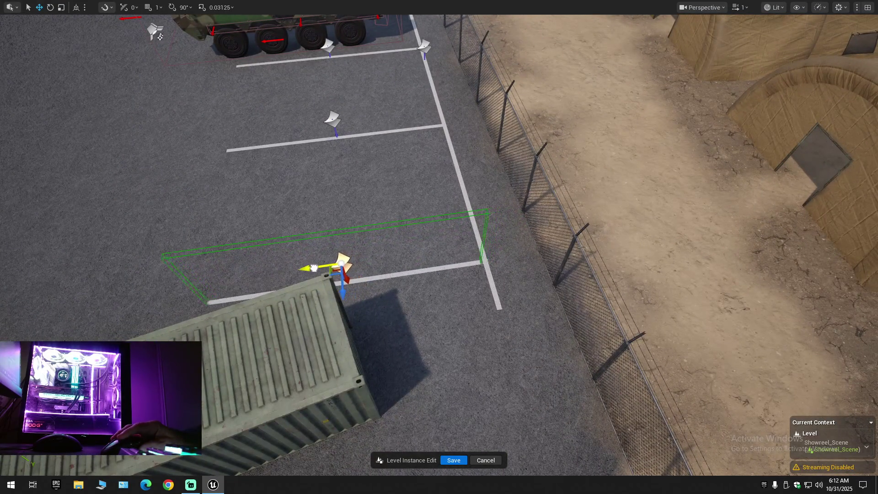